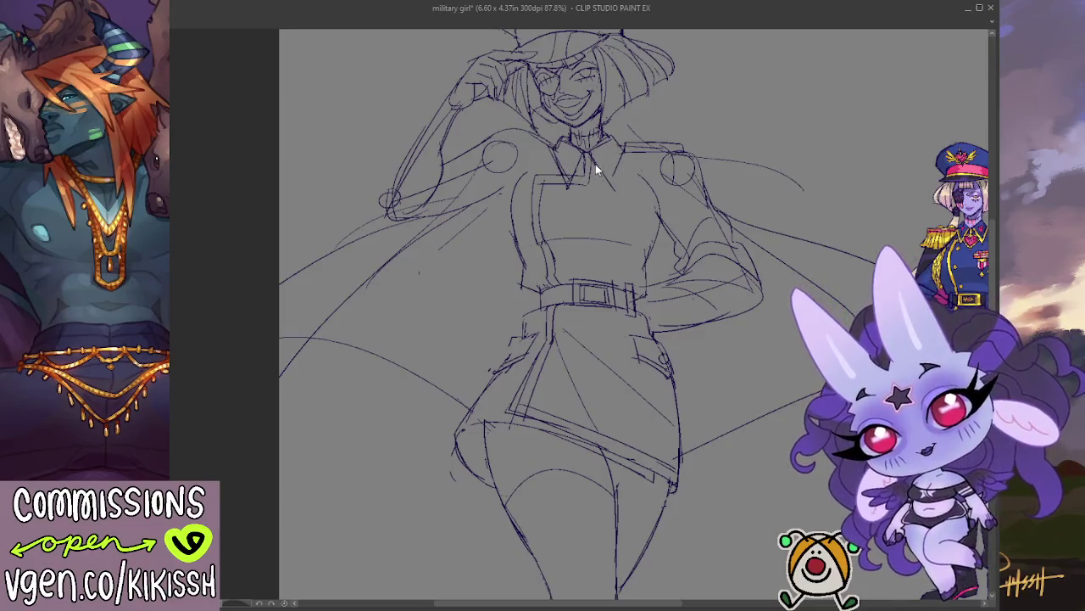
Add and darken pencil sketch strokes around the neck and right collar.
left_click_drag(615, 189, 607, 165)
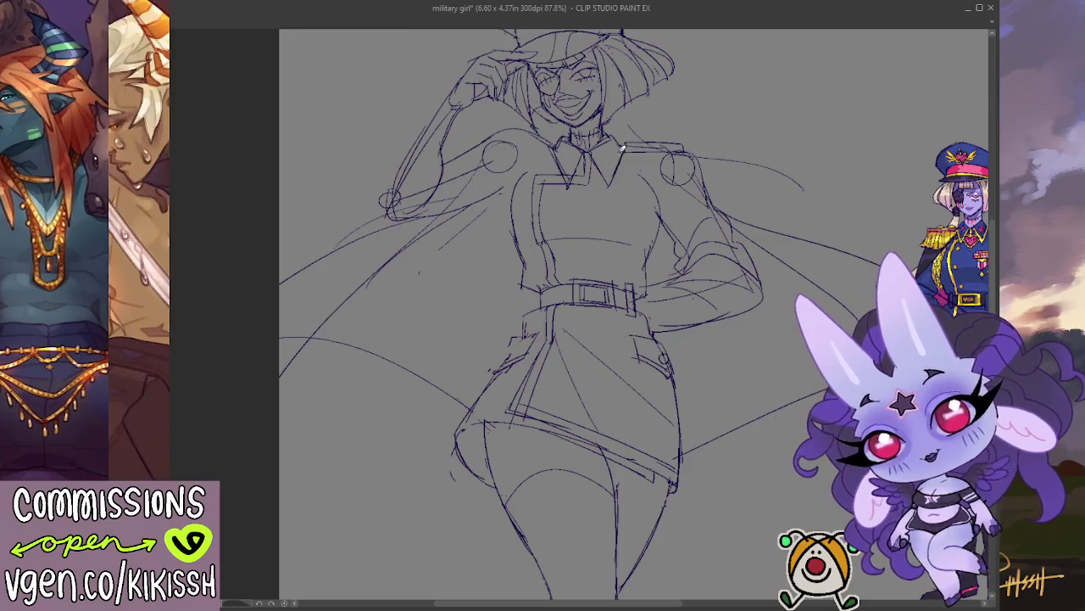
mouse_move(619, 119)
left_mouse_down()
mouse_move(606, 149)
mouse_move(632, 160)
left_mouse_up()
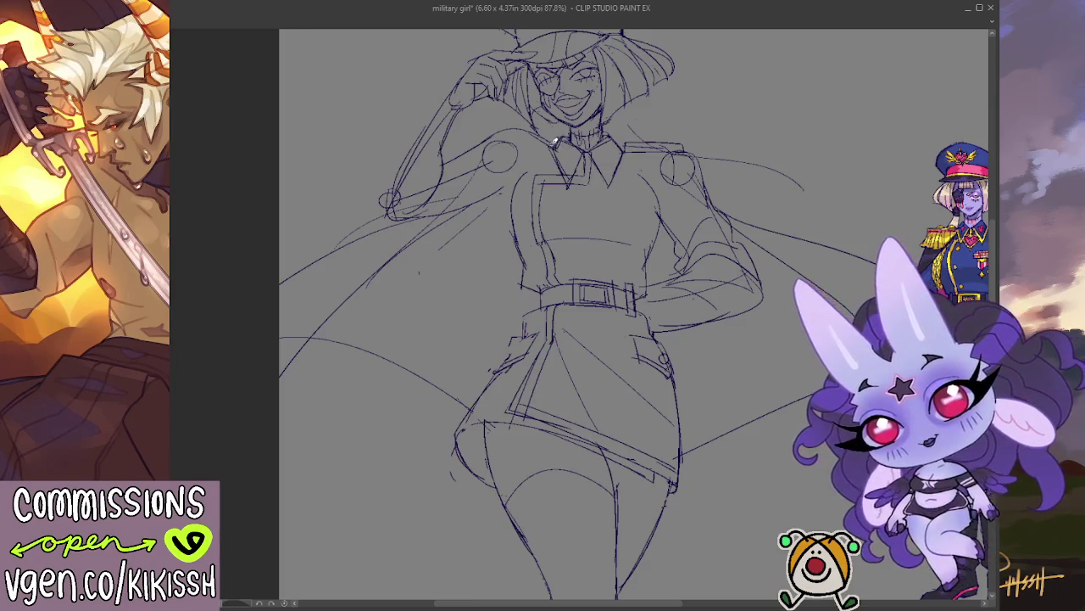
mouse_move(570, 134)
left_mouse_down()
mouse_move(553, 153)
mouse_move(561, 140)
mouse_move(580, 146)
mouse_move(573, 133)
left_mouse_up()
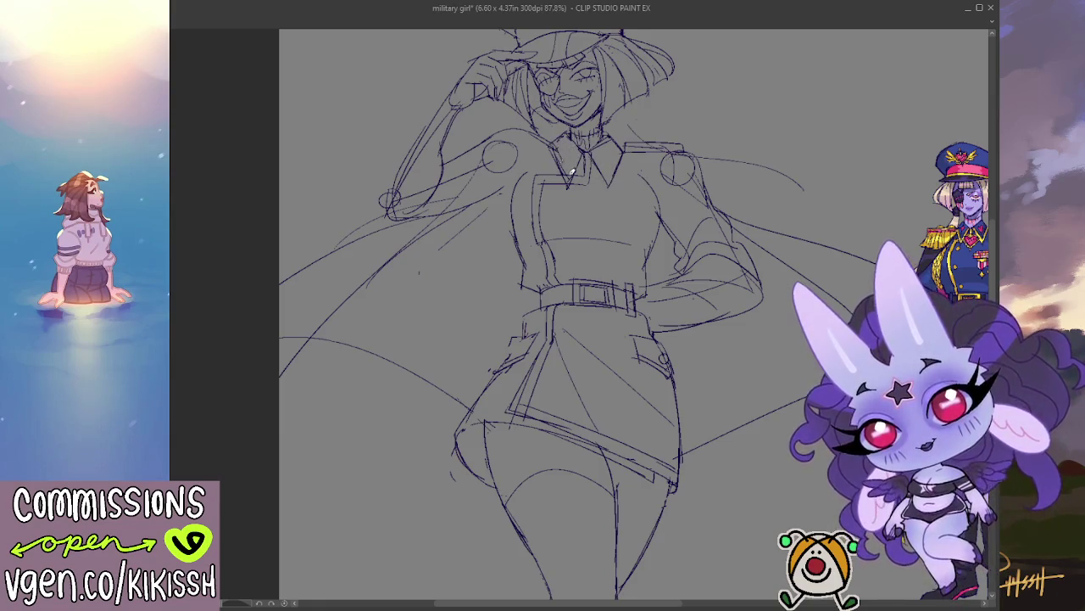
left_click_drag(556, 141, 573, 172)
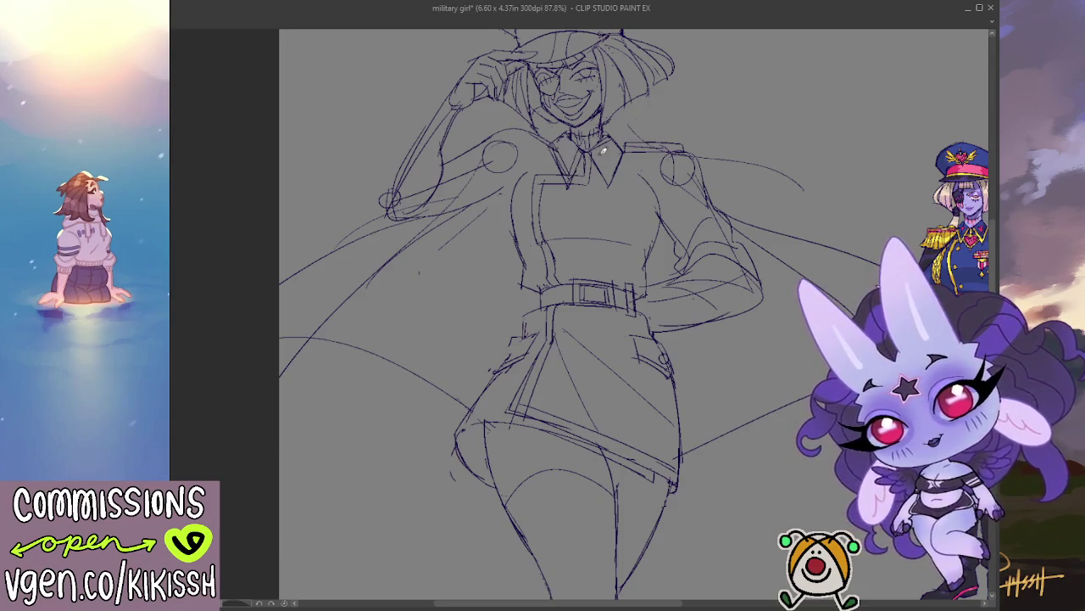
mouse_move(724, 193)
left_mouse_down()
mouse_move(735, 263)
mouse_move(722, 263)
left_mouse_up()
scroll(696, 288, "down", 1)
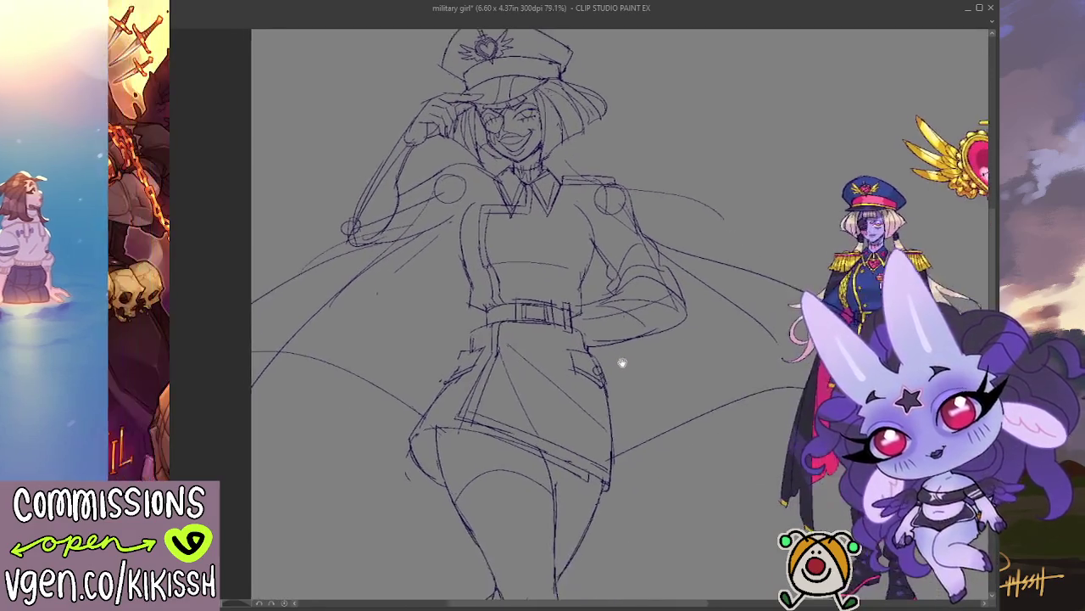
Draw a short curved hair strand beside the right cap brim, replacing an overlong first attempt.
left_click_drag(573, 357, 637, 406)
scroll(509, 170, "up", 4)
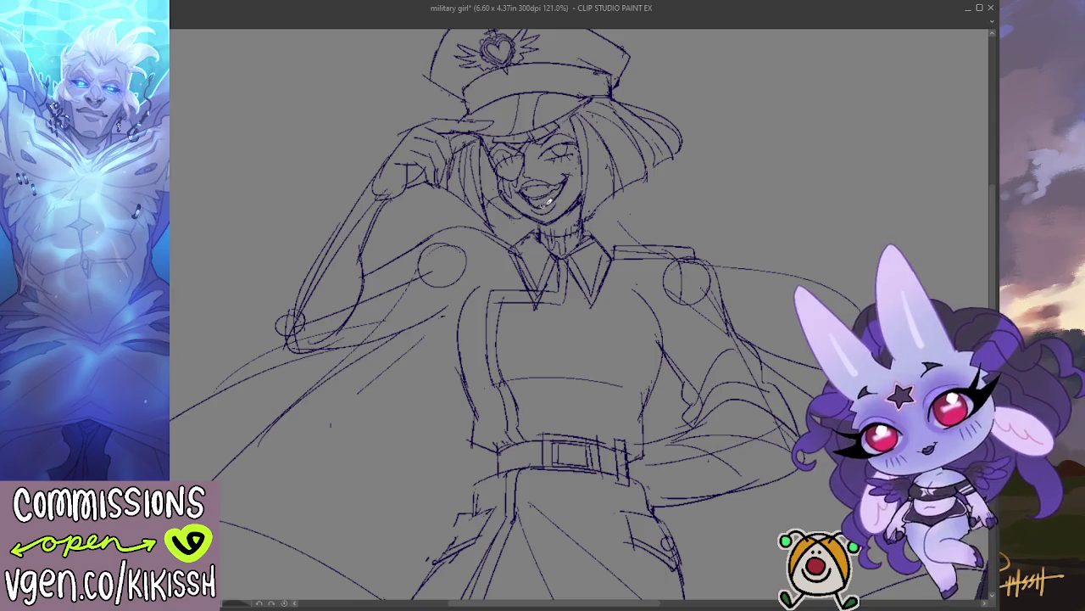
left_click_drag(640, 166, 681, 161)
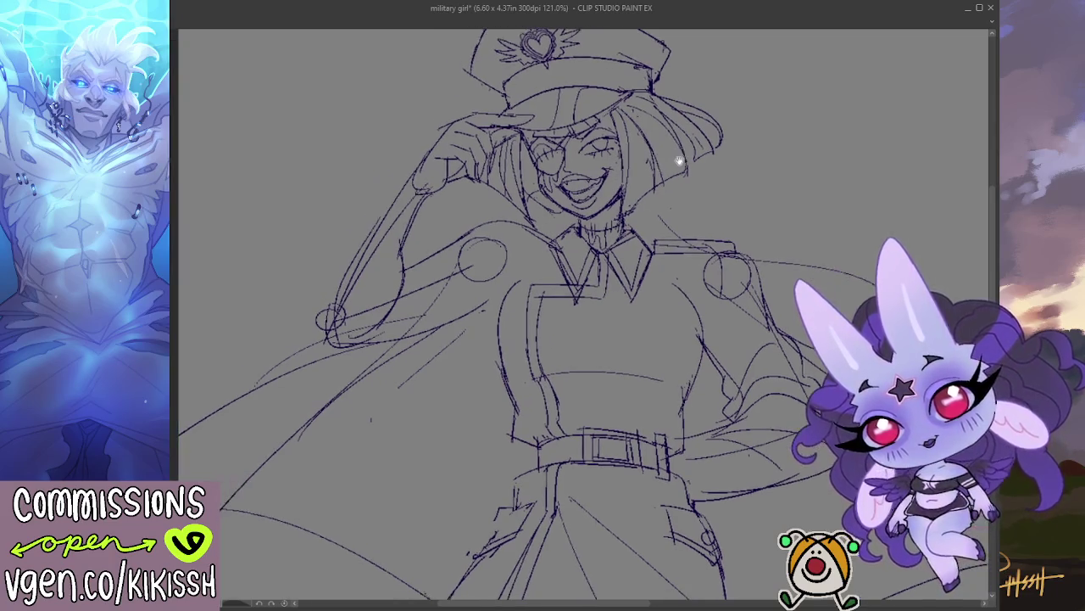
scroll(679, 149, "down", 1)
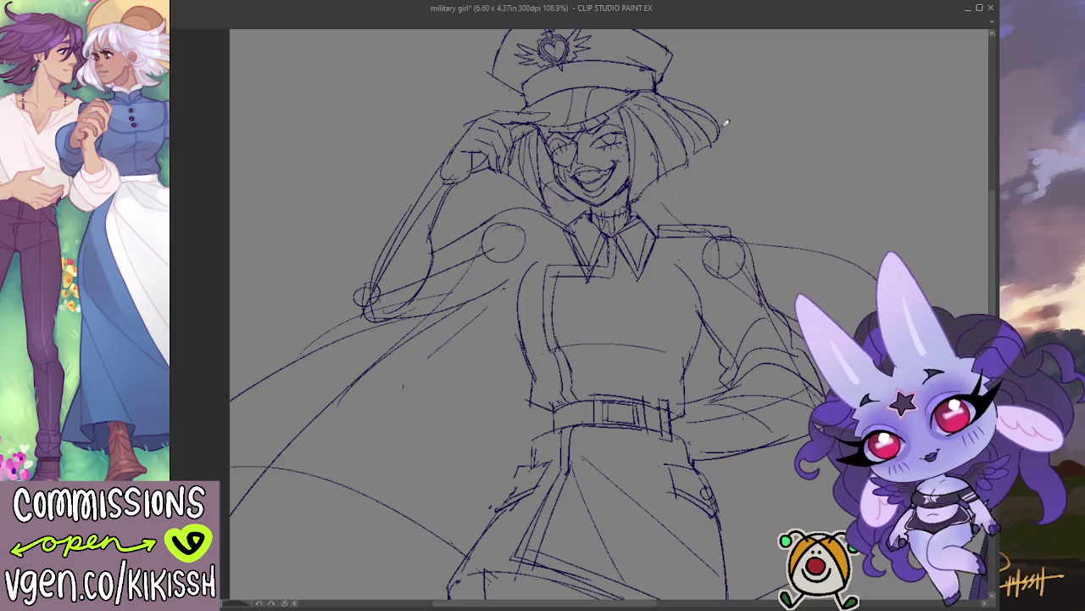
left_click_drag(662, 161, 670, 200)
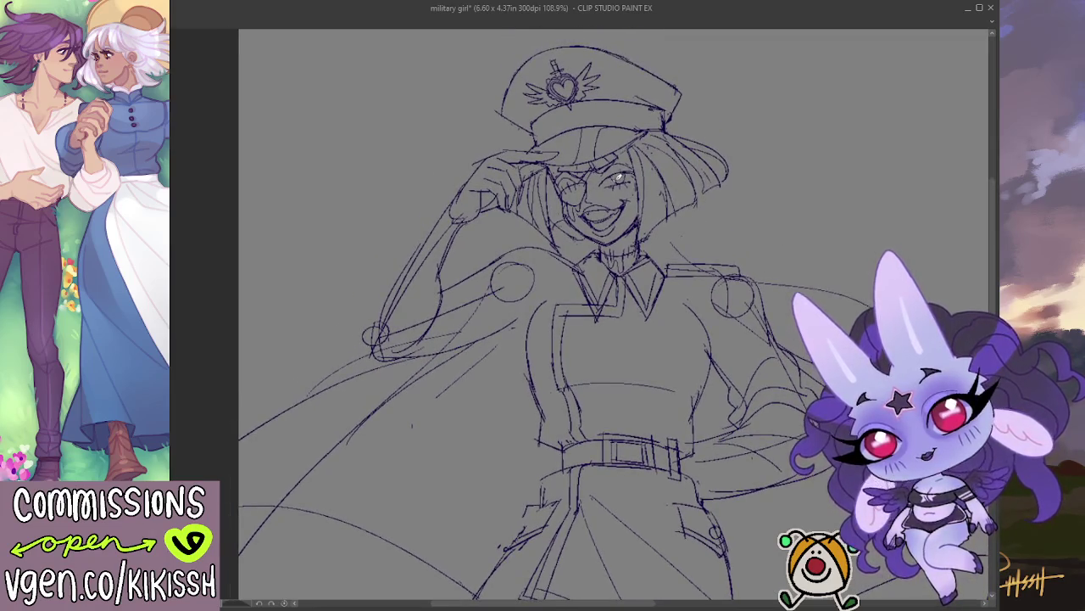
left_click_drag(749, 257, 739, 230)
mouse_move(672, 109)
left_mouse_down()
mouse_move(723, 100)
mouse_move(727, 119)
left_mouse_up()
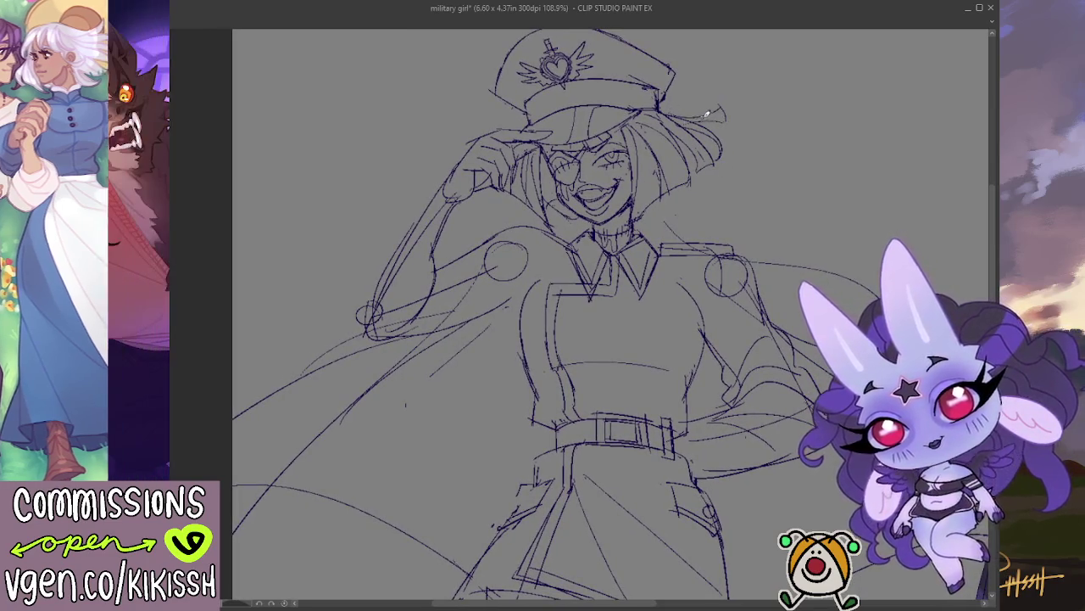
key("ctrl+z")
left_click_drag(720, 106, 726, 124)
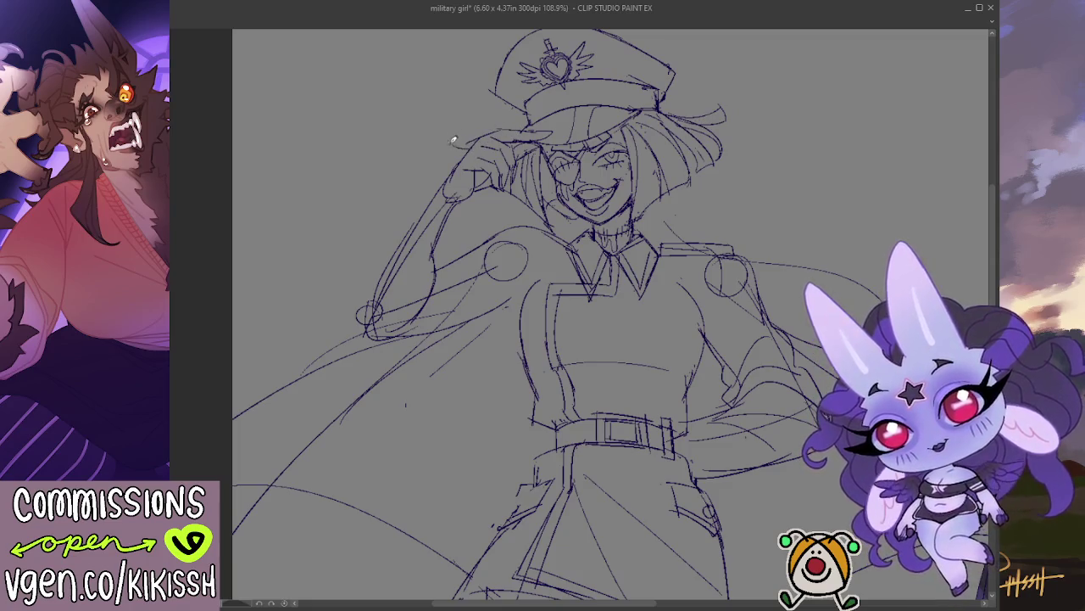
Try a short stroke beside the raised hand and undo it.
left_click_drag(450, 127, 459, 142)
key("ctrl+z")
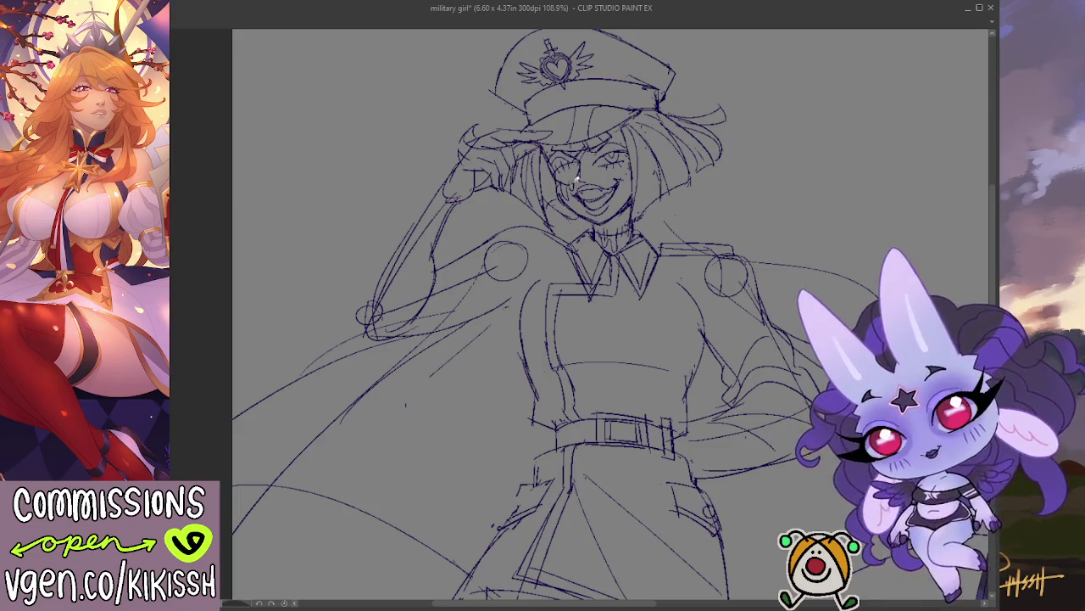
left_click(736, 223)
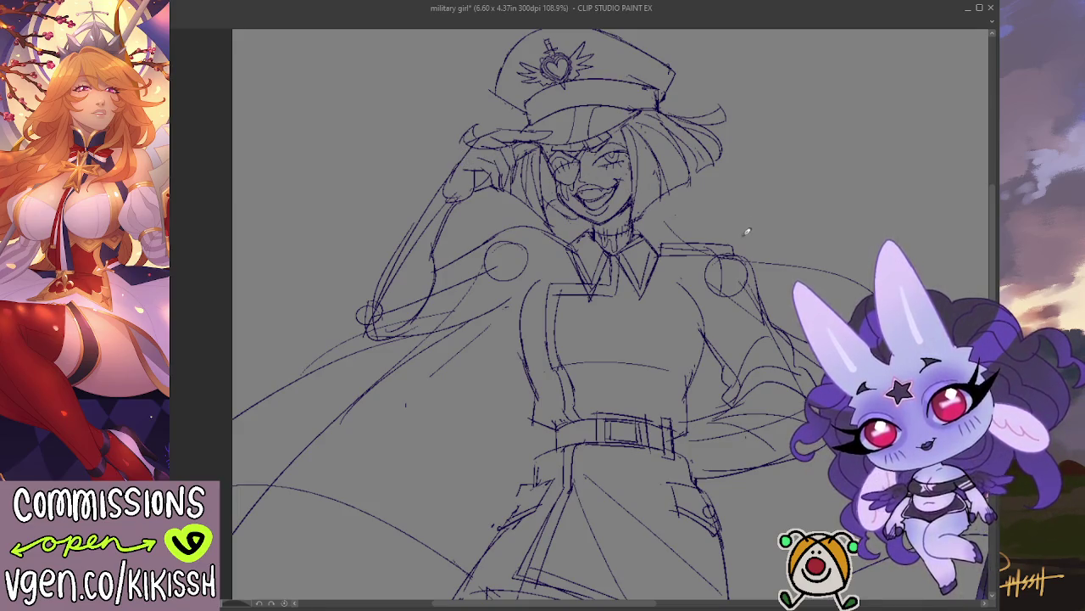
scroll(753, 210, "down", 1)
Add short hatch strokes on the thigh below the skirt hem.
scroll(797, 170, "down", 1)
scroll(812, 167, "down", 2)
scroll(831, 187, "down", 1)
scroll(846, 207, "down", 3)
scroll(797, 328, "down", 1)
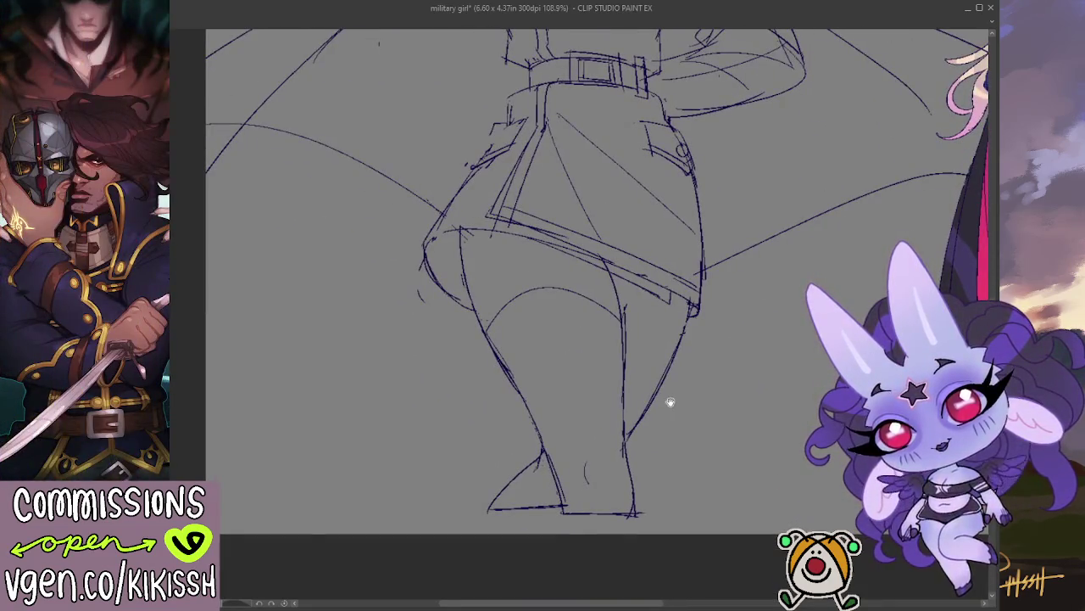
scroll(679, 411, "up", 1)
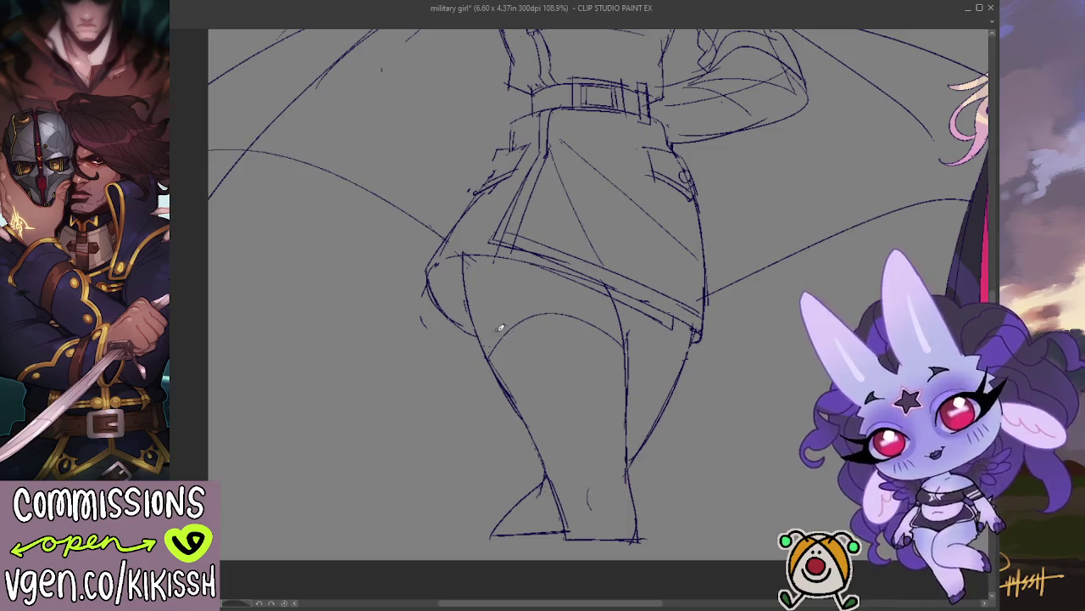
left_click_drag(543, 317, 537, 307)
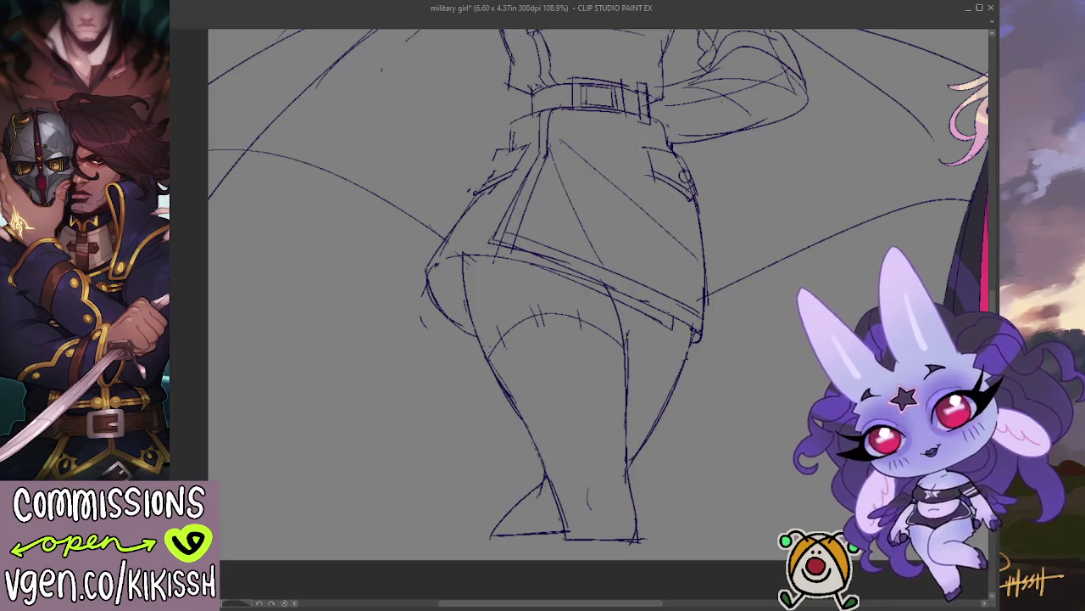
Check the coloured reference, then sketch the hip line and stocking edge on the right thigh.
left_click_drag(863, 339, 613, 361)
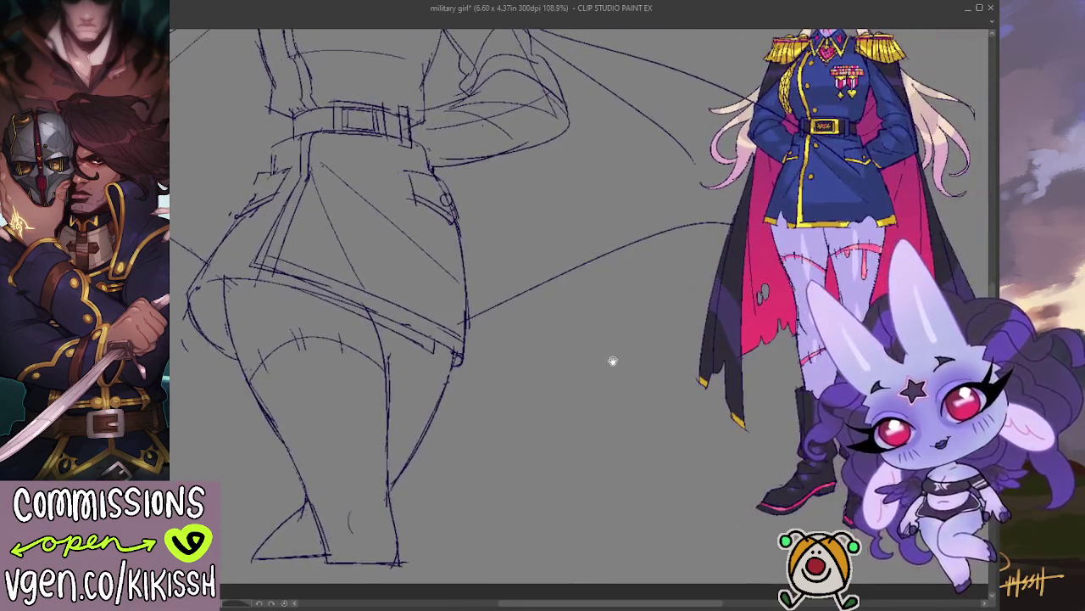
scroll(535, 377, "up", 1)
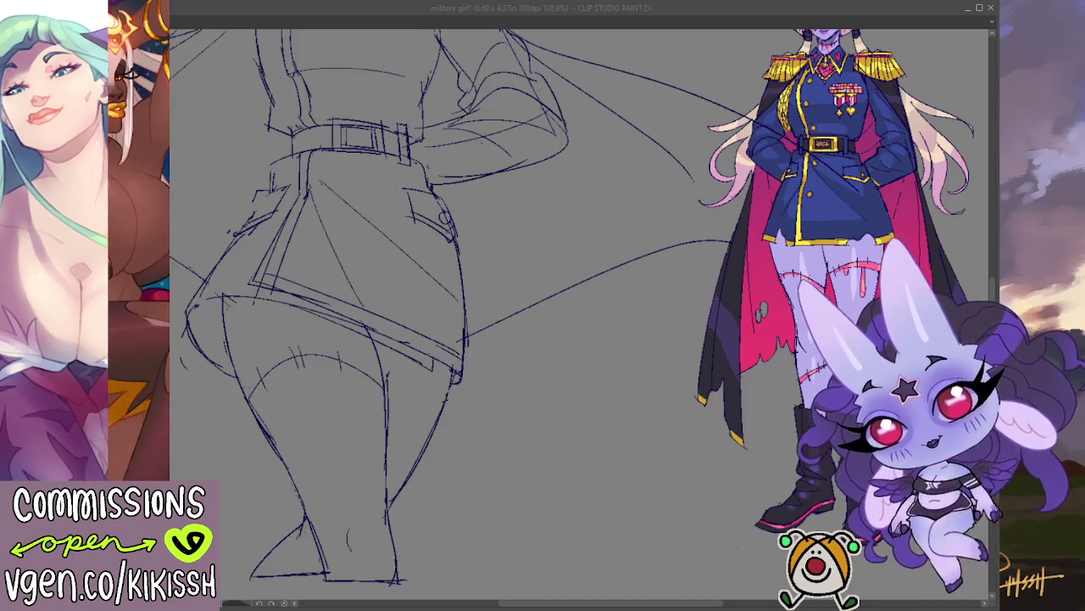
left_click_drag(650, 450, 719, 452)
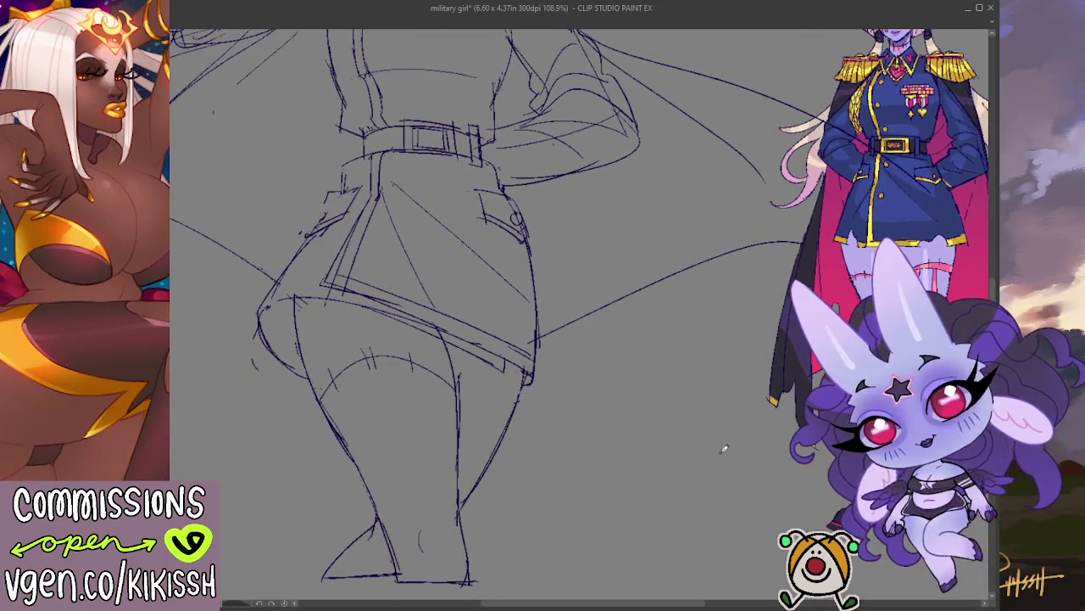
mouse_move(460, 367)
left_mouse_down()
mouse_move(512, 361)
mouse_move(526, 376)
mouse_move(478, 392)
mouse_move(500, 395)
mouse_move(492, 434)
left_mouse_up()
left_click_drag(512, 386, 498, 427)
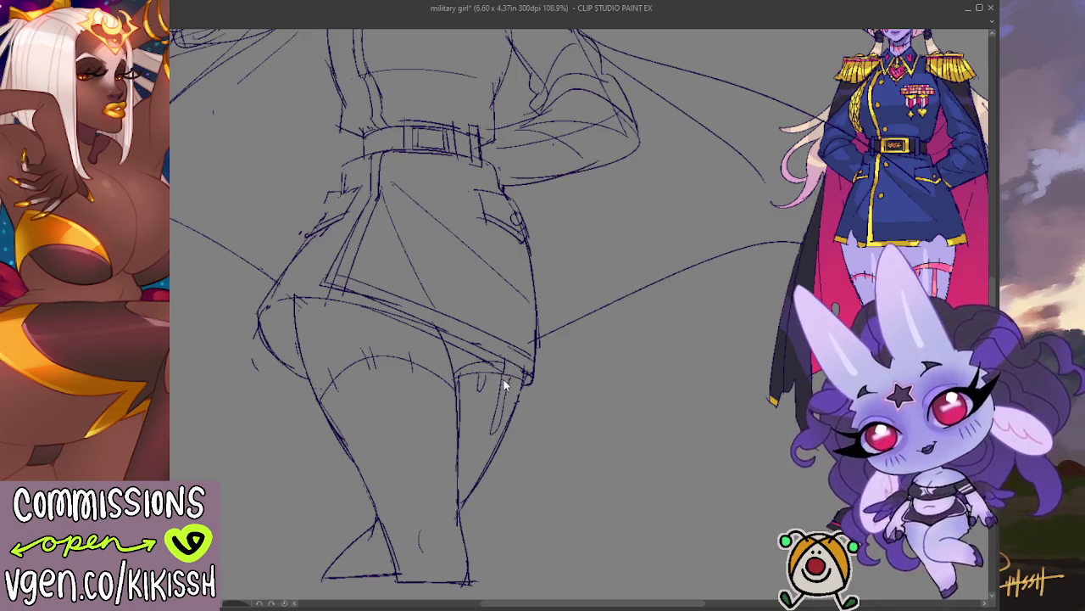
left_click_drag(515, 375, 486, 435)
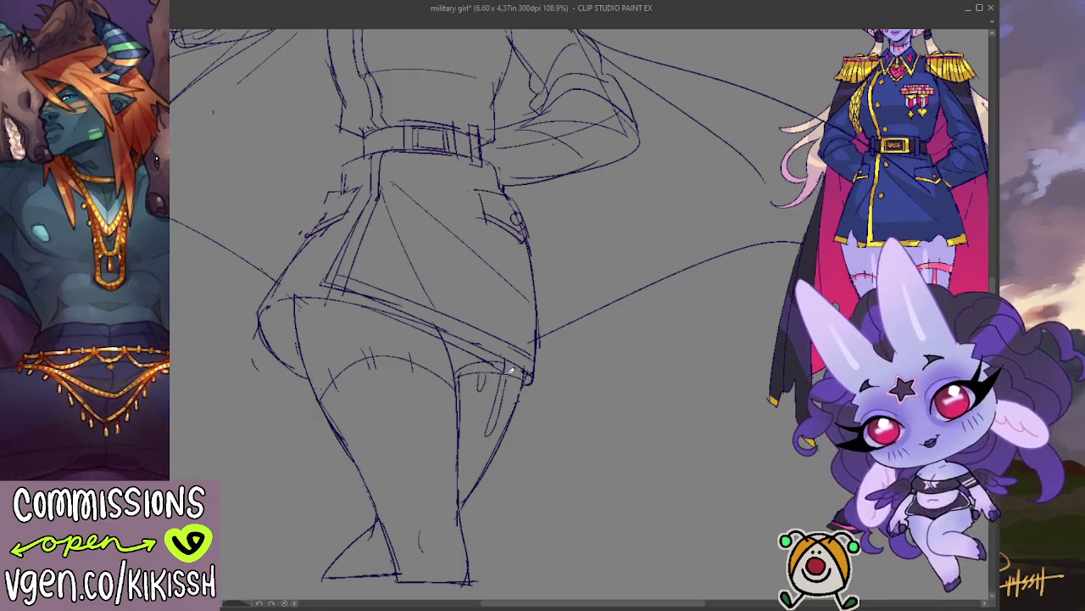
scroll(577, 407, "down", 2)
scroll(545, 399, "down", 1)
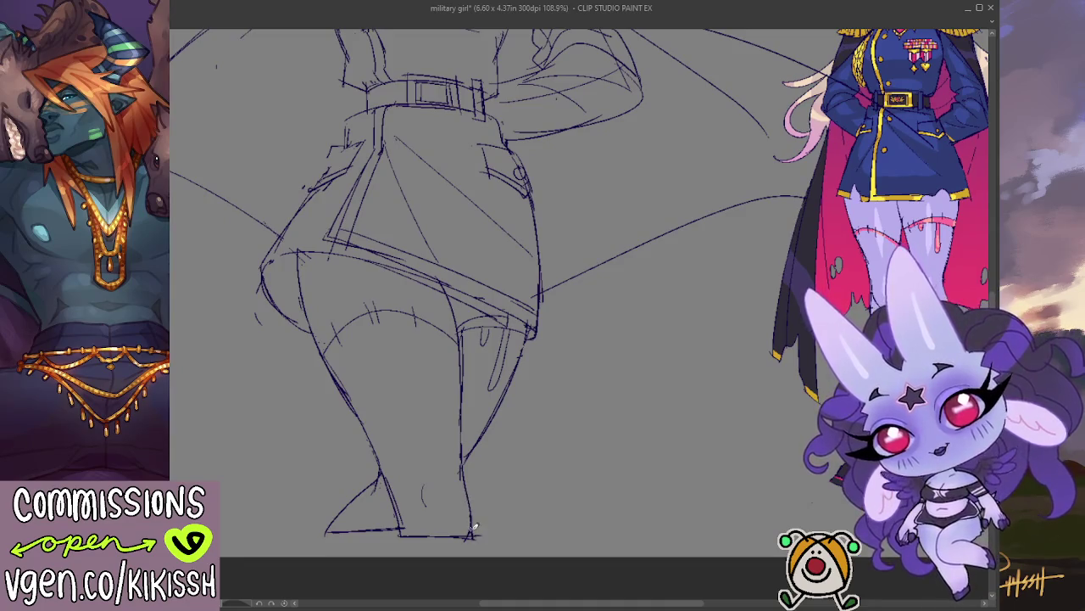
scroll(543, 487, "up", 3)
Mirror the canvas horizontally to compare proportions with the reference, then flip it back.
scroll(508, 487, "up", 5)
scroll(520, 484, "up", 2)
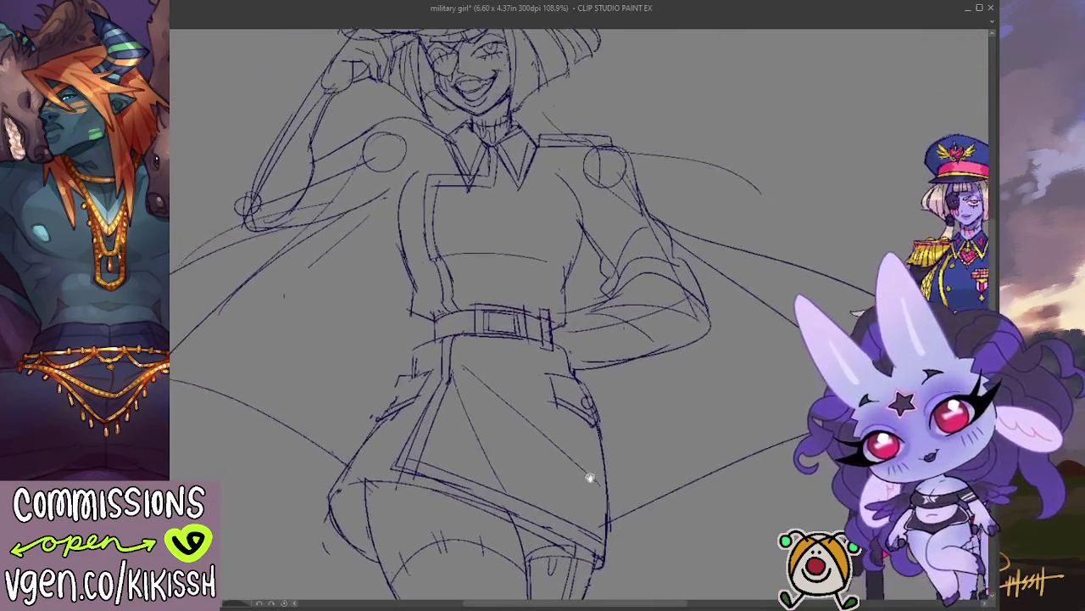
scroll(525, 441, "up", 2)
key("h")
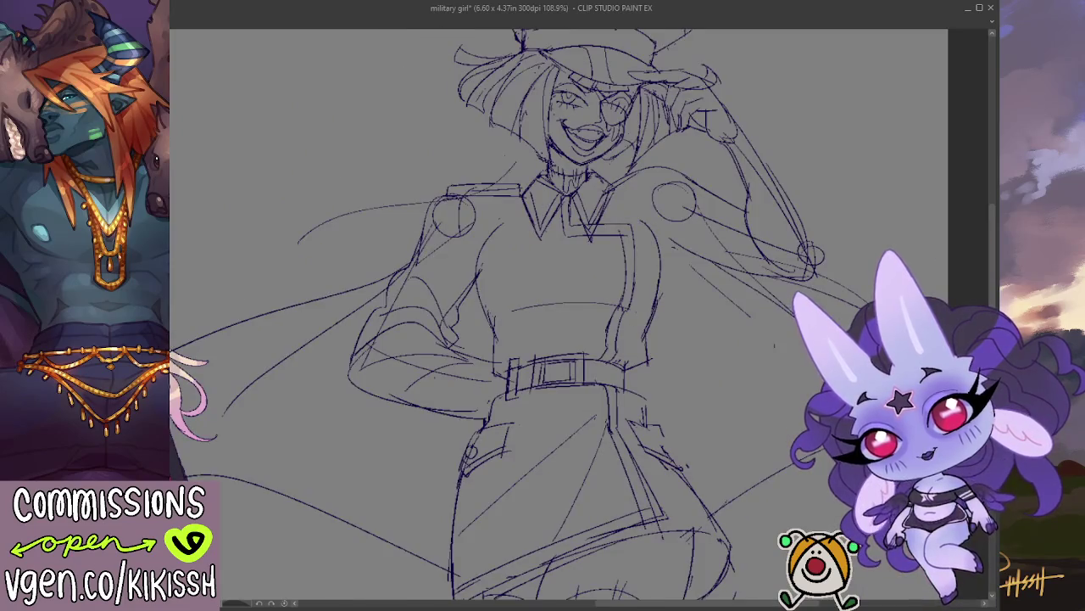
scroll(618, 222, "down", 2)
scroll(617, 222, "down", 1)
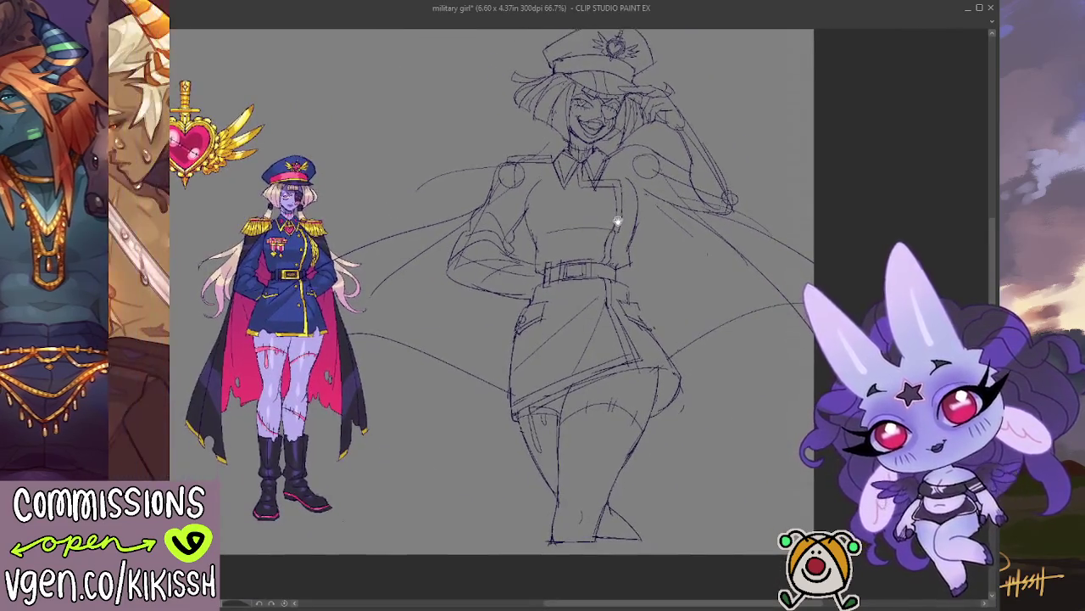
scroll(598, 226, "up", 2)
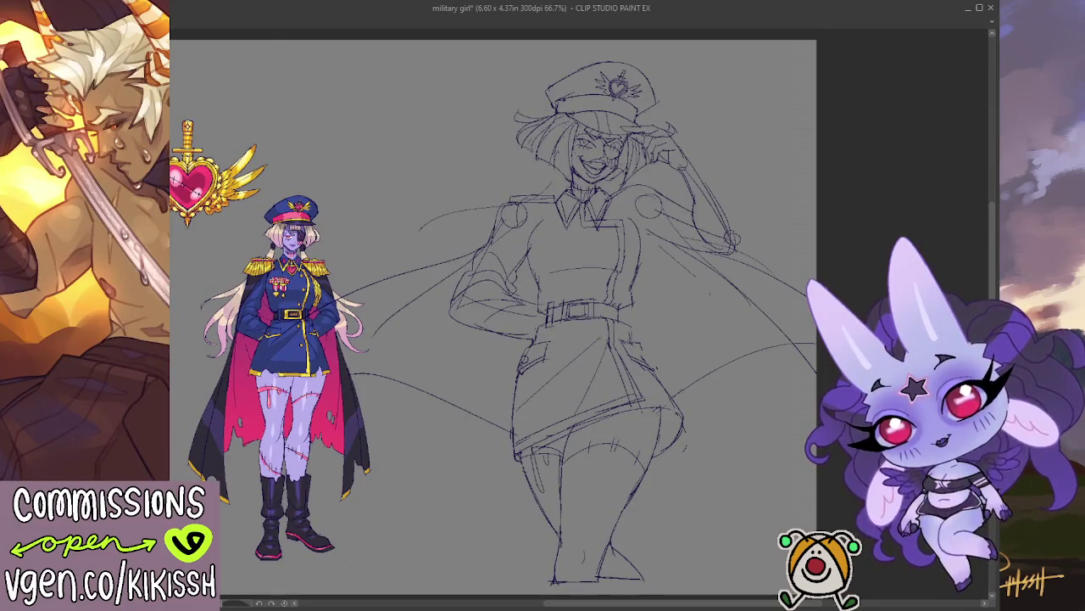
key("h")
Rework the hand at the cap brim and the face's eye and mouth lines.
scroll(407, 134, "up", 3)
left_click_drag(386, 119, 424, 152)
mouse_move(523, 157)
left_mouse_down()
mouse_move(501, 199)
mouse_move(526, 204)
mouse_move(525, 182)
mouse_move(556, 161)
mouse_move(505, 188)
mouse_move(556, 160)
mouse_move(538, 187)
mouse_move(510, 186)
mouse_move(568, 174)
mouse_move(566, 161)
mouse_move(555, 195)
mouse_move(567, 170)
mouse_move(569, 191)
mouse_move(544, 191)
mouse_move(549, 171)
left_mouse_up()
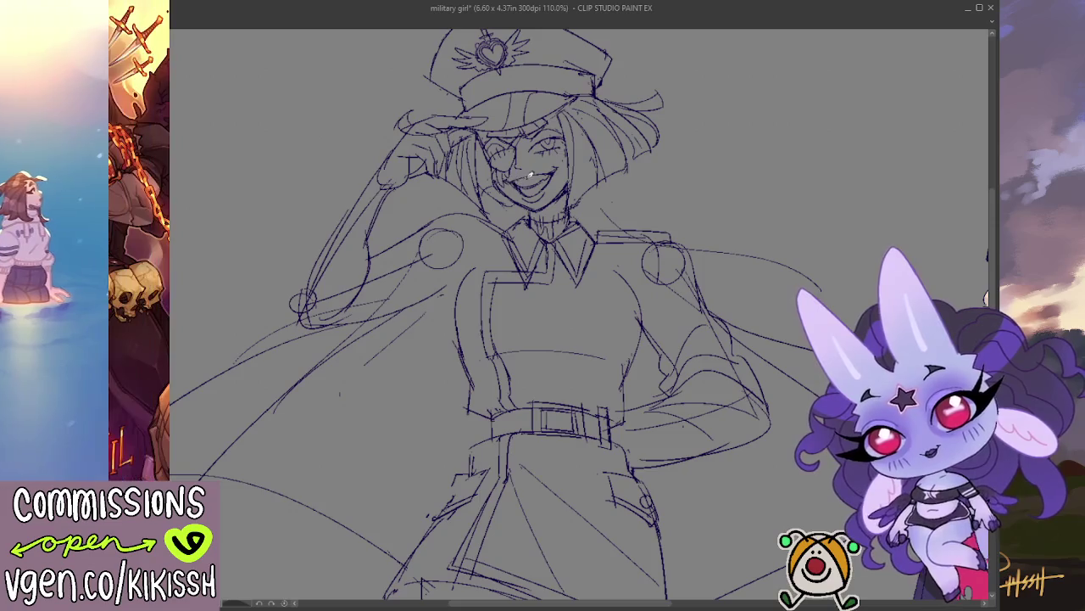
mouse_move(504, 149)
left_mouse_down()
mouse_move(543, 145)
mouse_move(536, 173)
mouse_move(519, 151)
mouse_move(556, 147)
left_mouse_up()
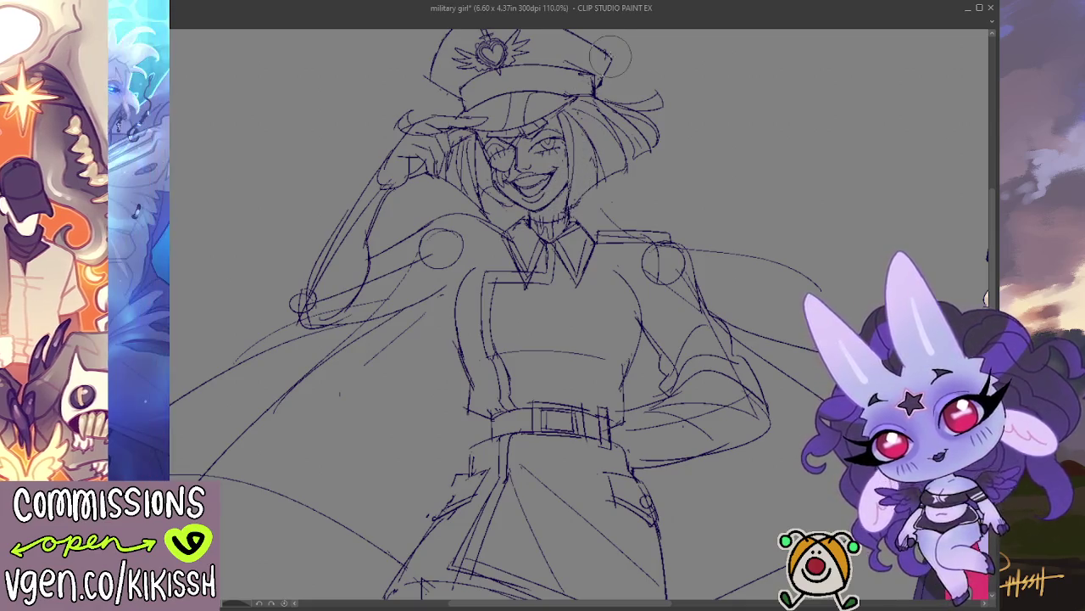
Redraw the raised arm's outer sleeve edge down to the elbow, undoing weak strokes.
scroll(610, 59, "down", 2)
scroll(659, 246, "down", 1)
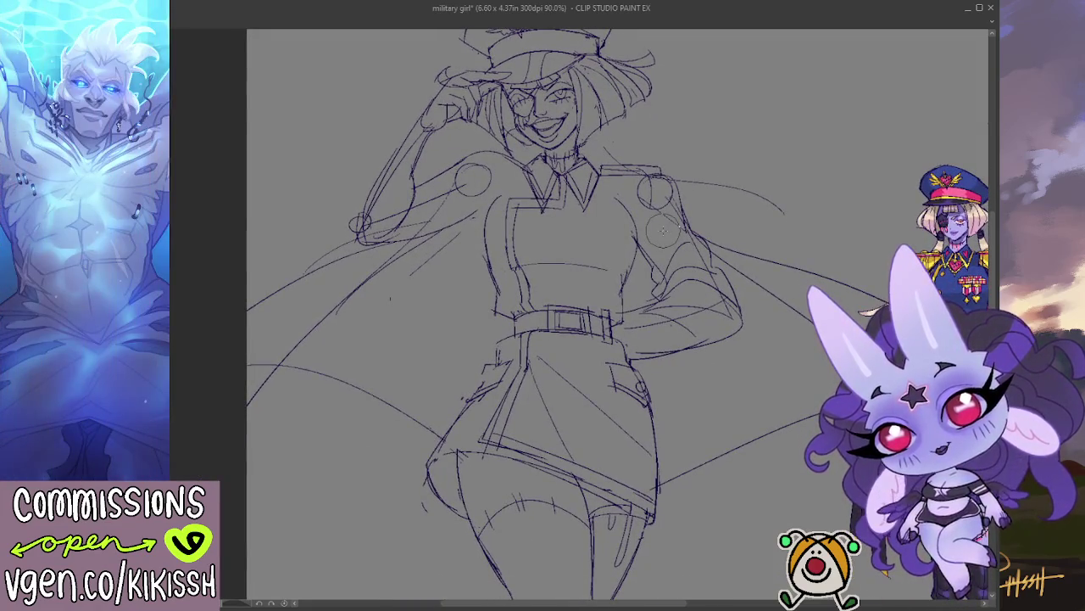
left_click_drag(638, 138, 657, 178)
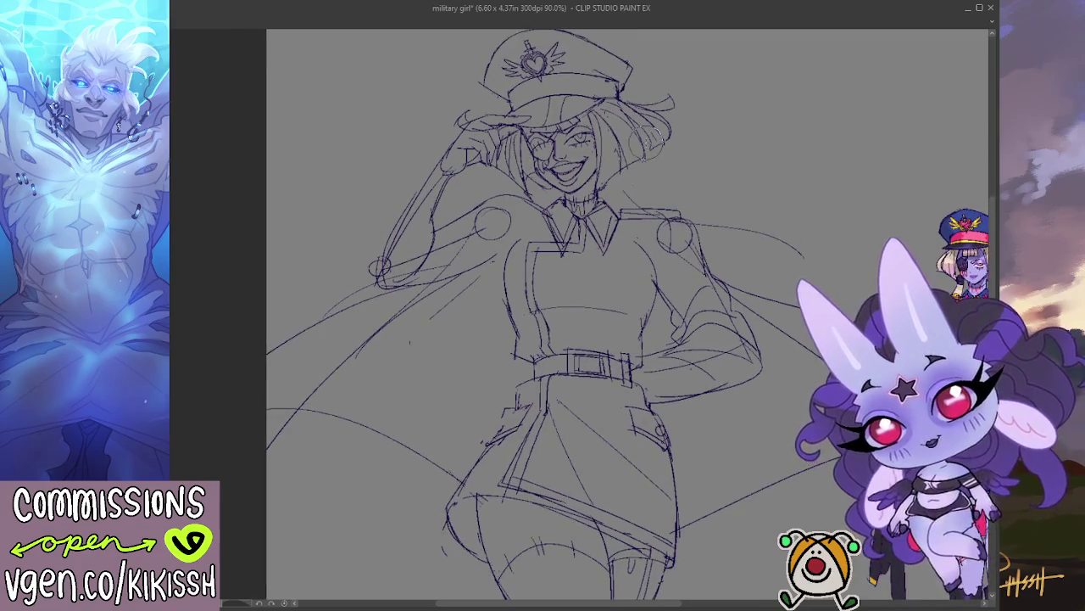
scroll(663, 135, "up", 1)
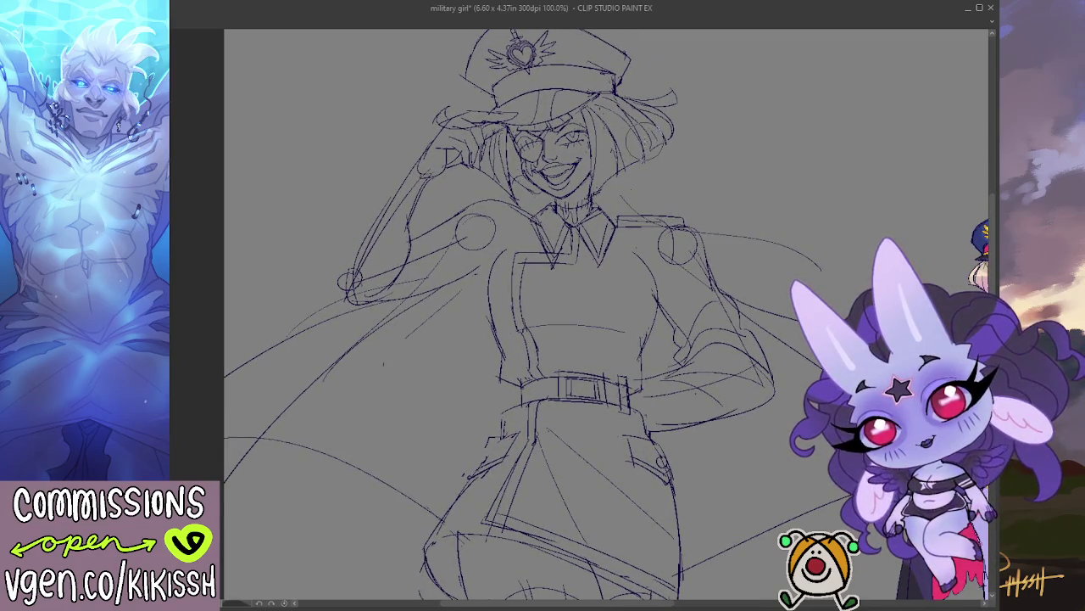
left_click_drag(350, 271, 392, 149)
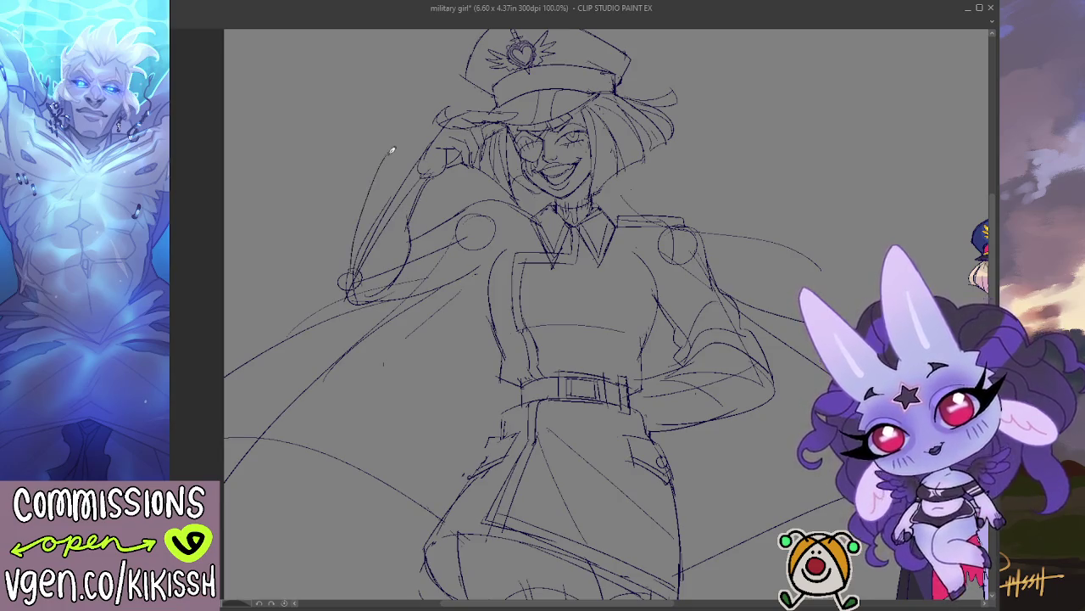
key("ctrl+z")
left_click_drag(352, 257, 400, 161)
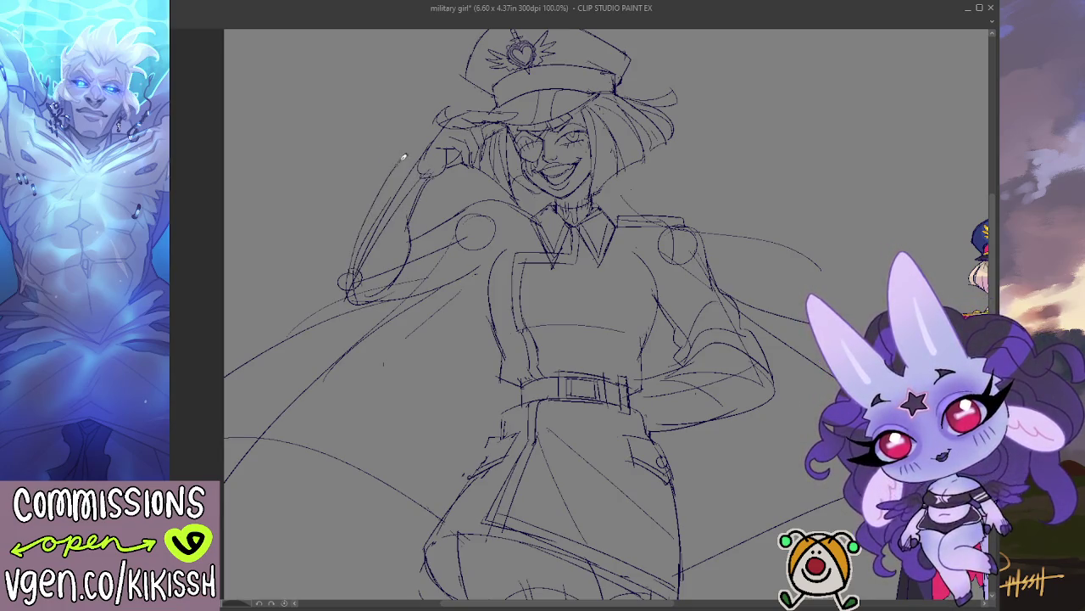
key("ctrl+z")
left_click_drag(409, 241, 433, 185)
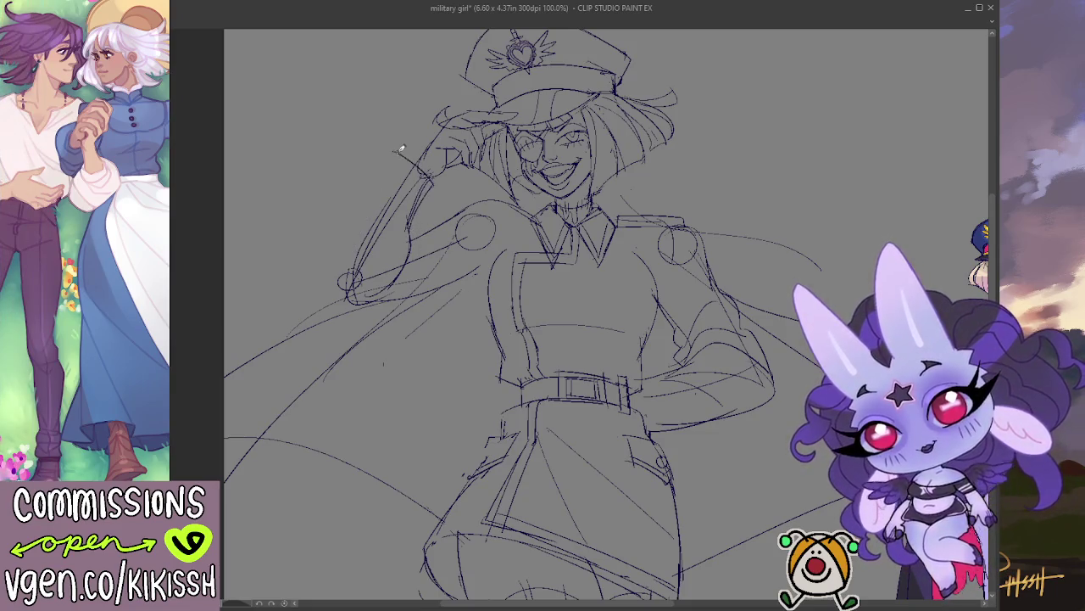
left_click_drag(391, 146, 343, 284)
mouse_move(352, 227)
left_mouse_down()
mouse_move(347, 291)
mouse_move(433, 290)
left_mouse_up()
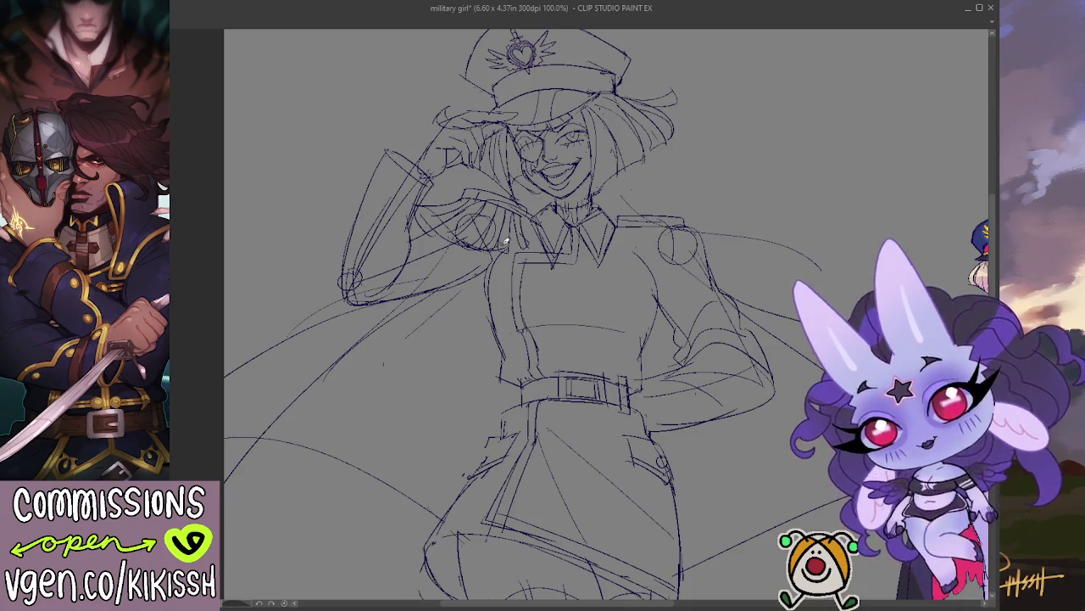
Survey the whole figure, then add small sketch strokes to the neck and chin.
scroll(505, 241, "down", 1)
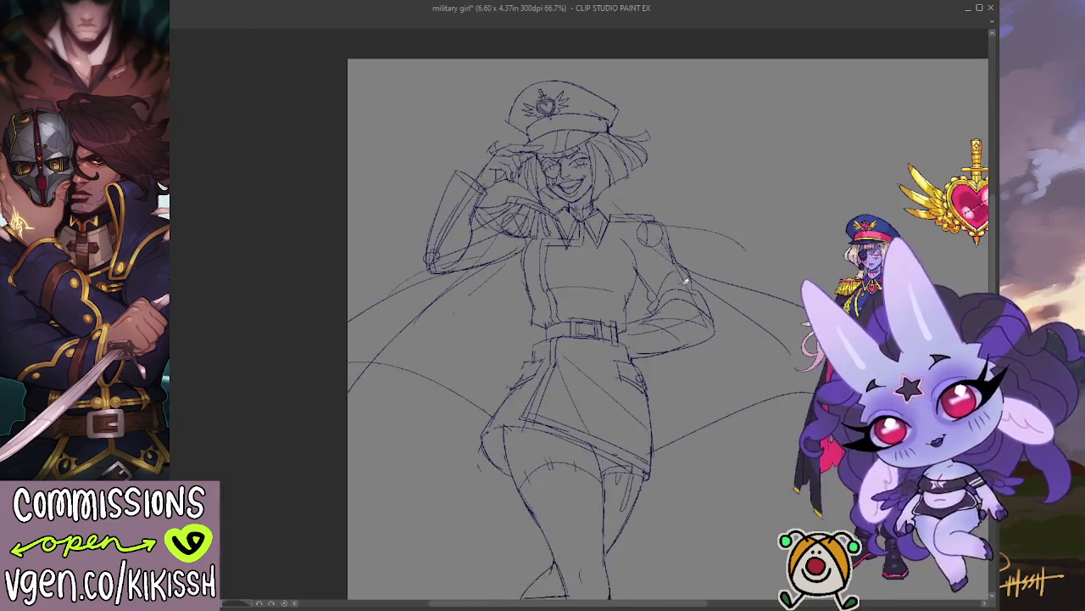
mouse_move(726, 372)
left_mouse_down()
mouse_move(718, 281)
mouse_move(500, 323)
left_mouse_up()
left_click_drag(411, 283, 457, 281)
scroll(497, 232, "up", 1)
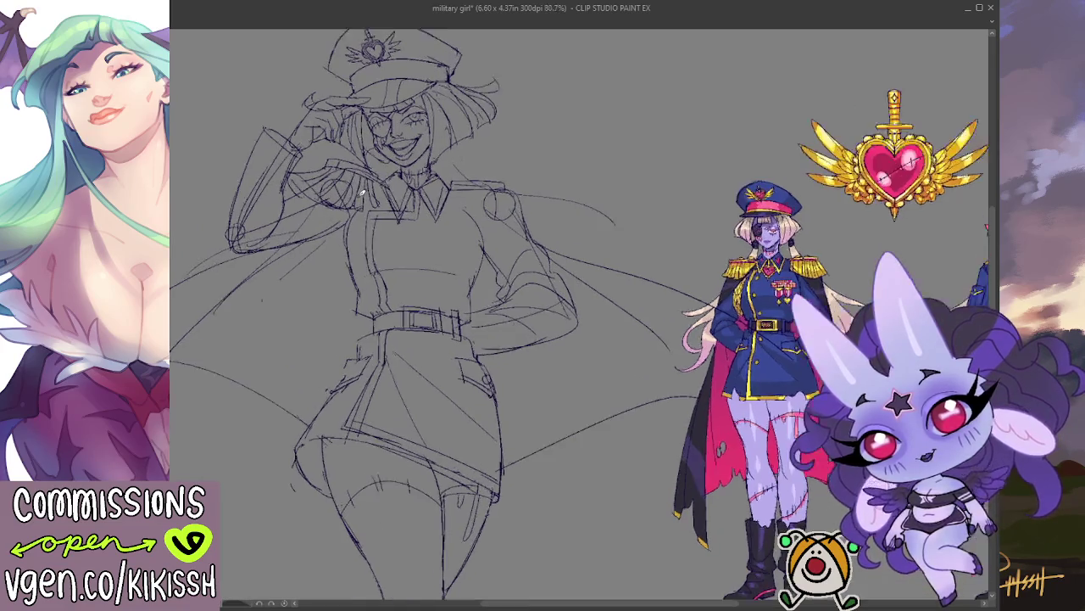
scroll(497, 232, "up", 1)
scroll(497, 232, "up", 1)
mouse_move(497, 233)
left_mouse_down()
mouse_move(506, 166)
mouse_move(517, 224)
left_mouse_up()
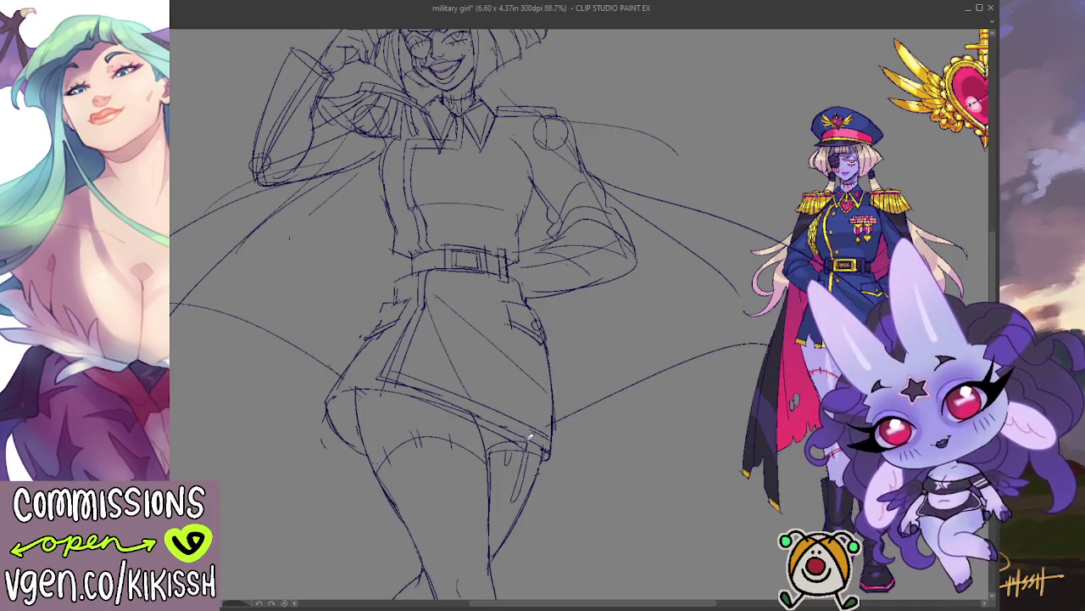
left_click_drag(592, 373, 594, 311)
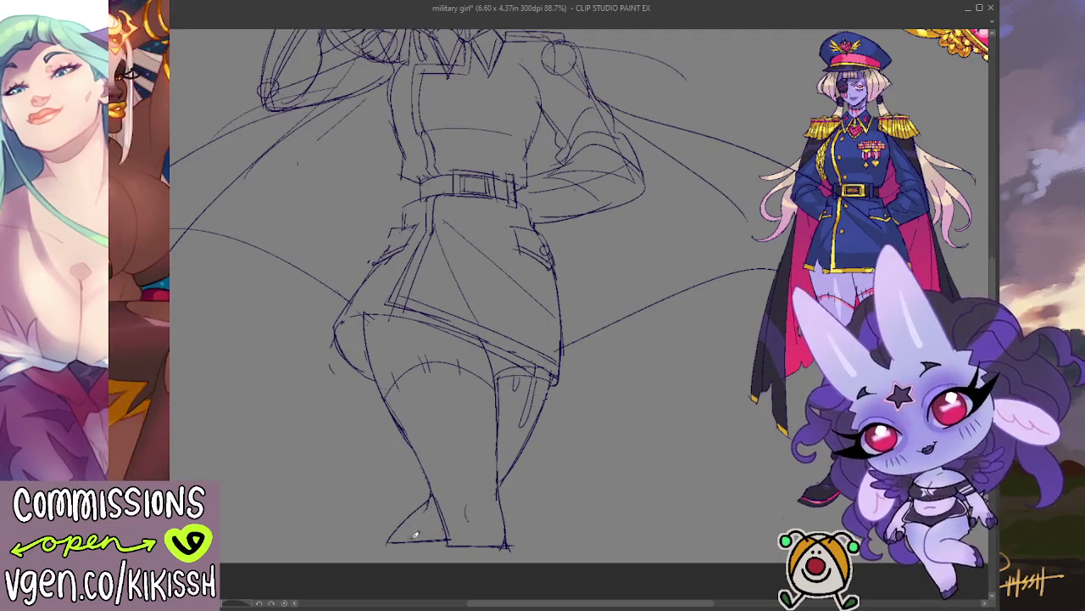
mouse_move(420, 326)
left_mouse_down()
mouse_move(418, 431)
mouse_move(440, 487)
left_mouse_up()
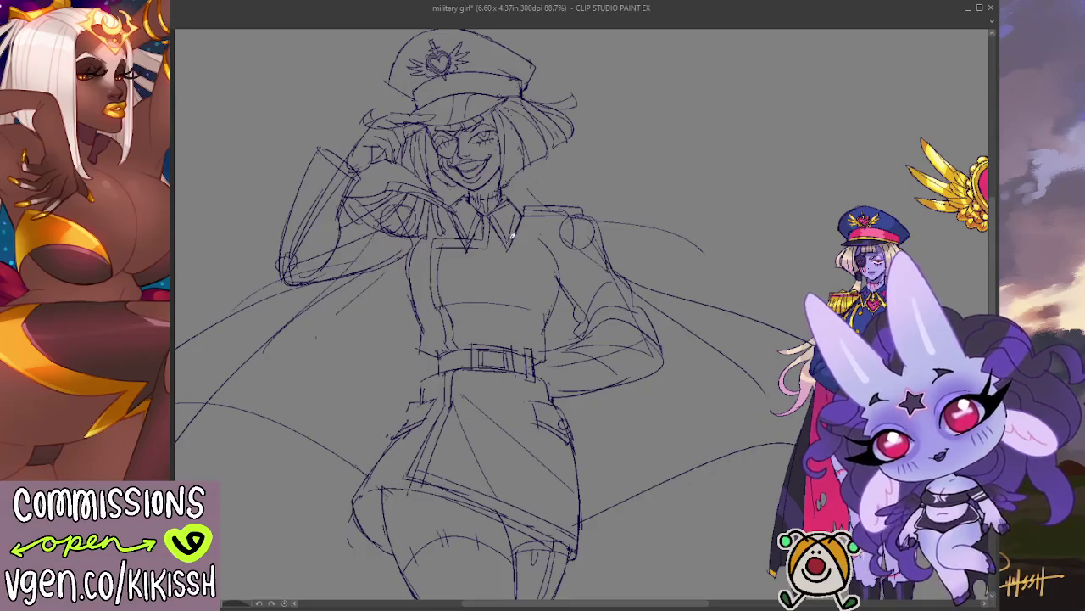
mouse_move(461, 202)
left_mouse_down()
mouse_move(492, 191)
mouse_move(480, 203)
mouse_move(502, 185)
mouse_move(480, 195)
left_mouse_up()
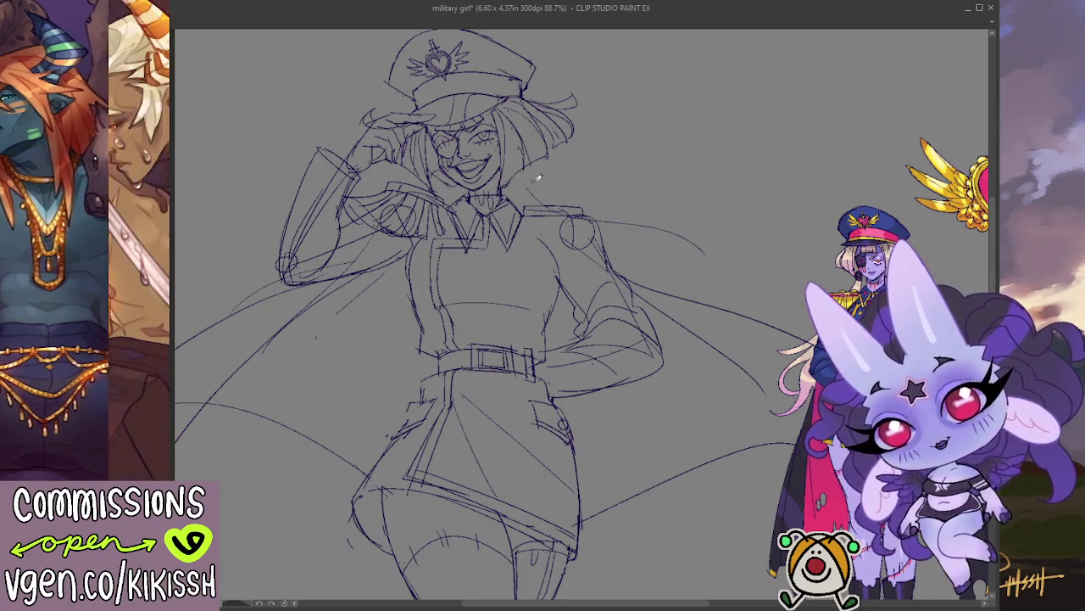
Add sketch strokes on the thigh.
scroll(534, 176, "down", 3)
scroll(562, 255, "down", 2)
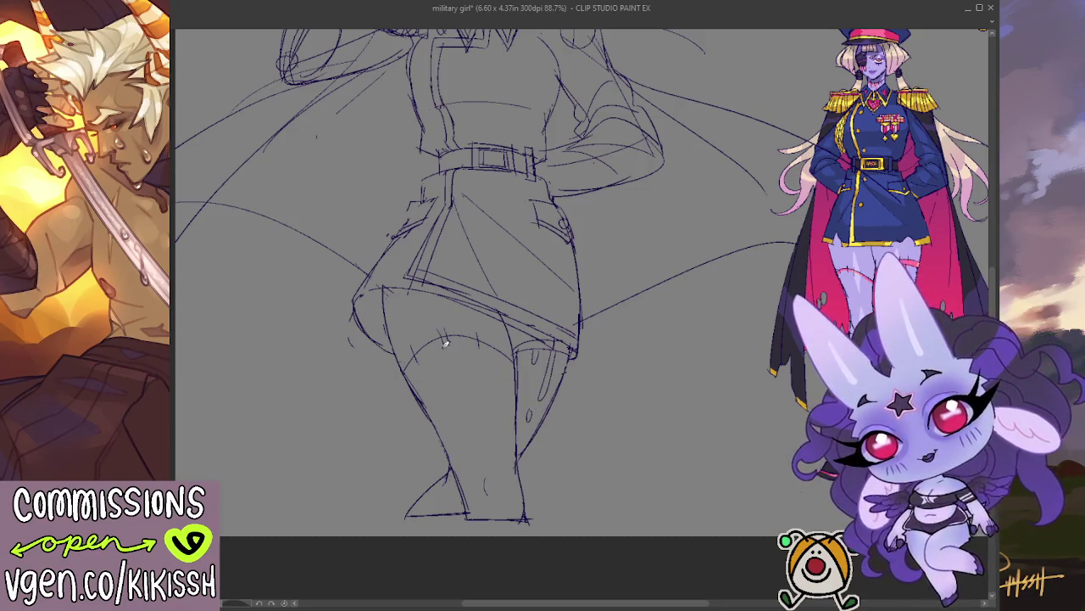
mouse_move(430, 349)
left_mouse_down()
mouse_move(437, 383)
mouse_move(448, 373)
left_mouse_up()
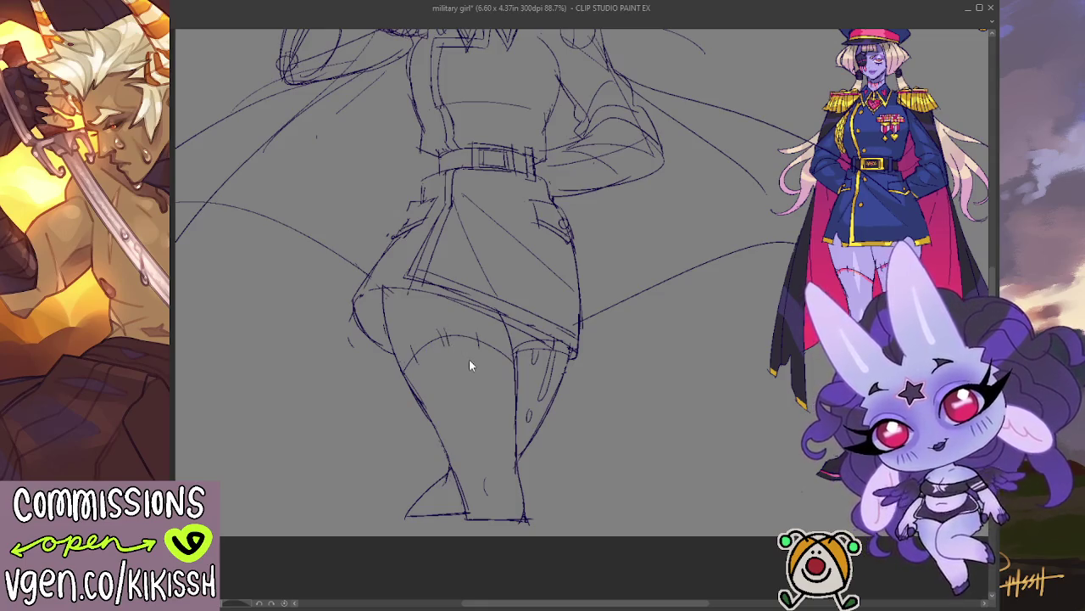
left_click_drag(447, 355, 456, 379)
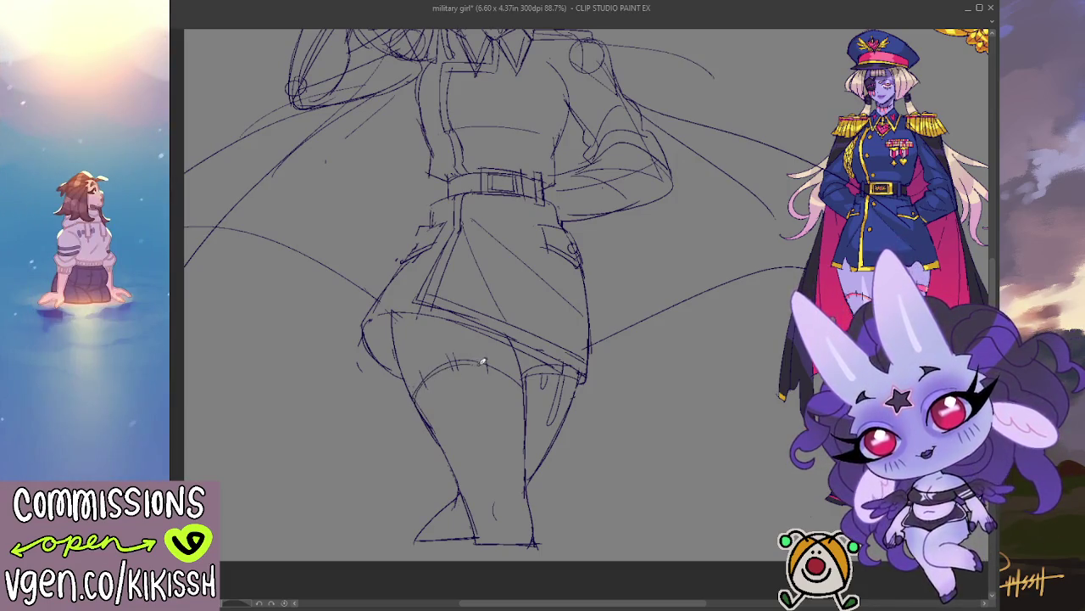
Add a short curve and faint strokes on the chest and collar.
scroll(624, 279, "up", 2)
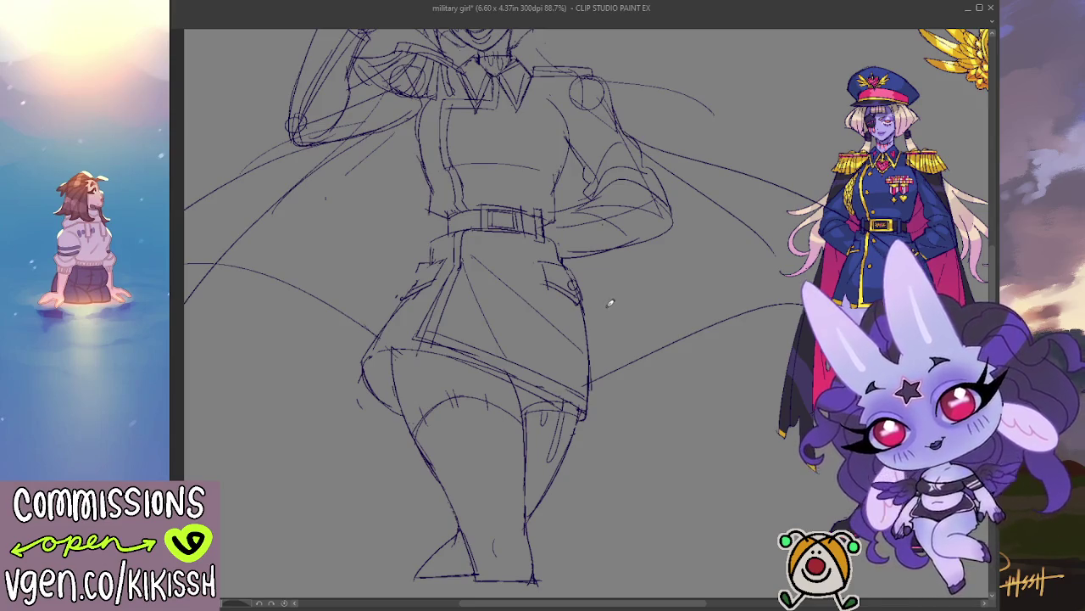
scroll(553, 201, "up", 4)
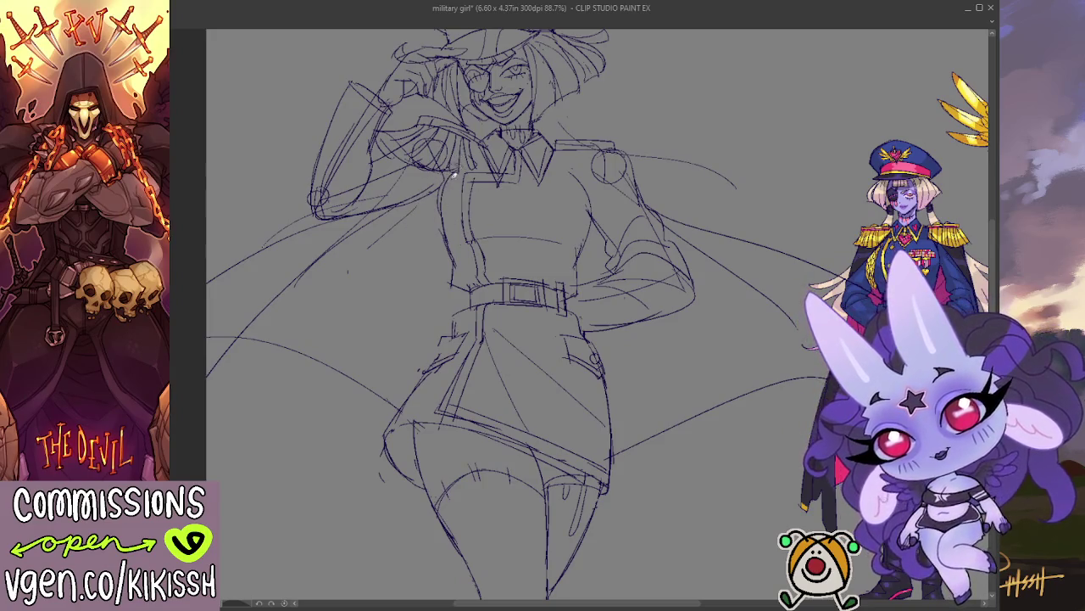
mouse_move(419, 244)
left_mouse_down()
mouse_move(401, 269)
mouse_move(442, 183)
left_mouse_up()
mouse_move(396, 226)
left_mouse_down()
mouse_move(378, 241)
mouse_move(468, 161)
mouse_move(480, 183)
left_mouse_up()
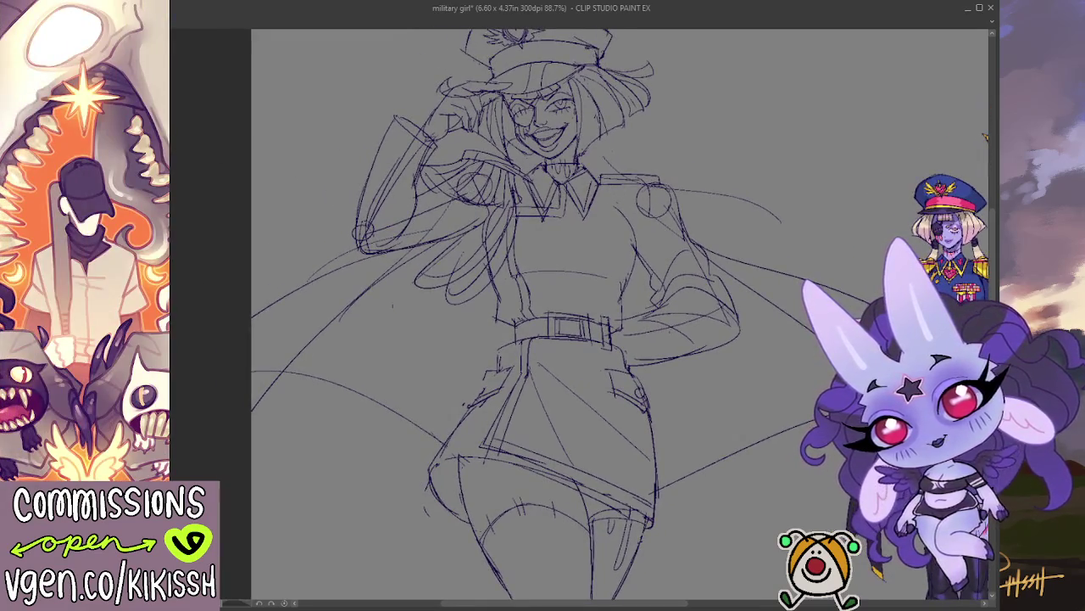
Mirror the canvas and zoom out and back in to check proportions.
key("h")
scroll(759, 173, "down", 1)
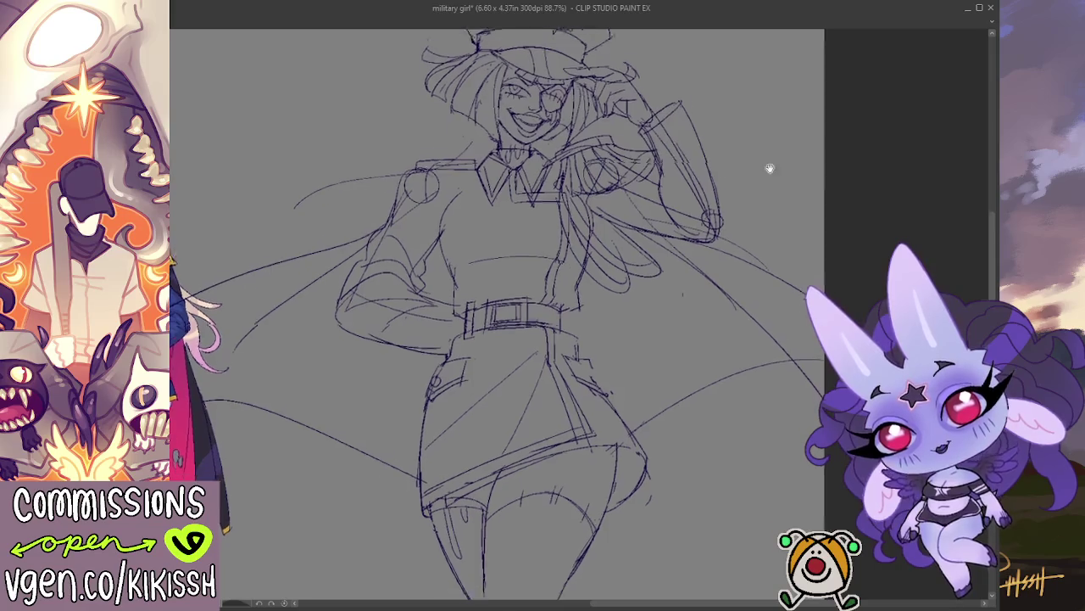
scroll(759, 127, "down", 2)
scroll(754, 88, "down", 2)
scroll(754, 93, "down", 1)
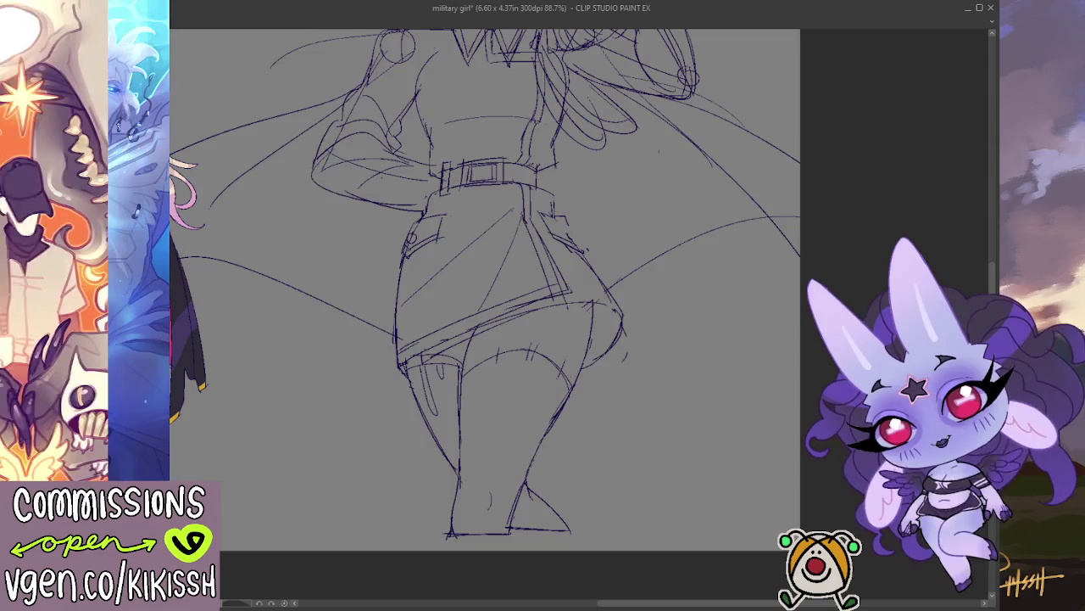
scroll(363, 213, "up", 3)
scroll(501, 413, "up", 1)
scroll(497, 393, "up", 1)
scroll(468, 424, "up", 1)
scroll(452, 412, "up", 1)
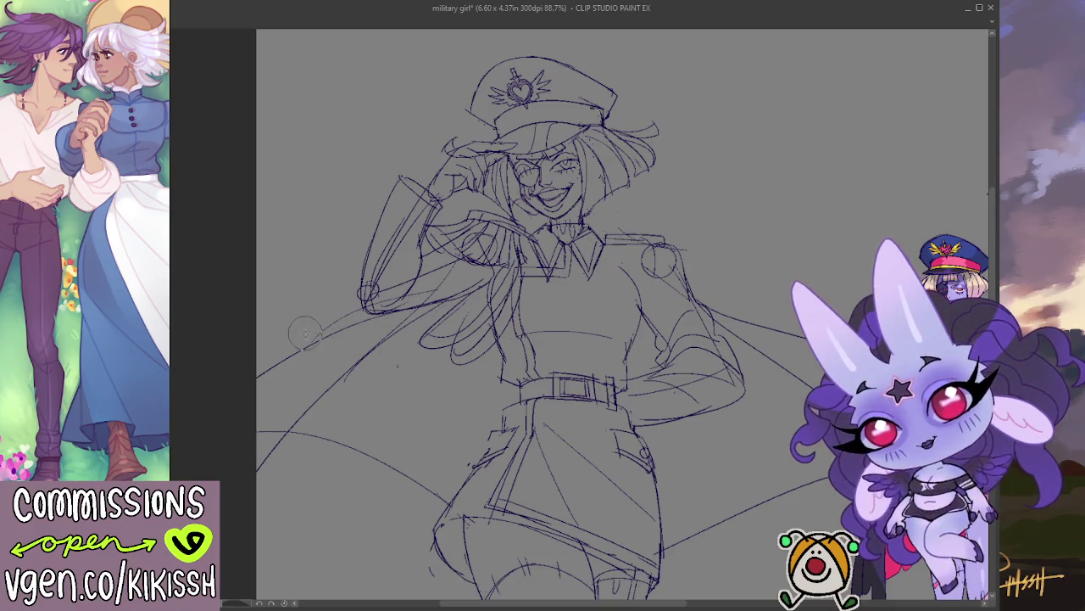
Draw a long hair strand from the head curling to the upper right, redrawing it once.
left_click_drag(606, 192, 984, 134)
key("ctrl+z")
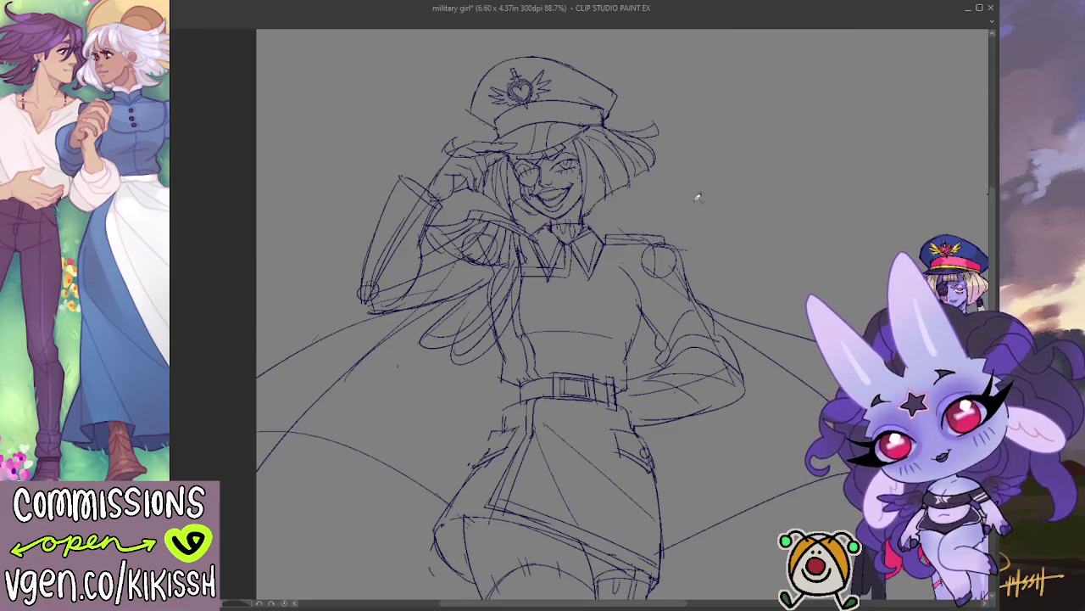
left_click_drag(606, 192, 954, 180)
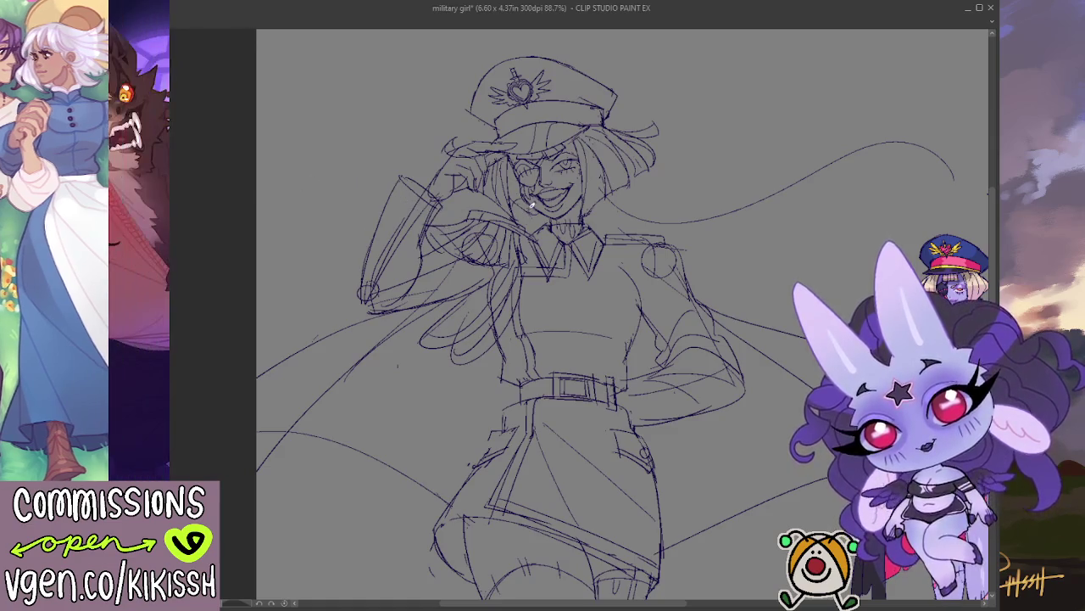
Sketch several flowing hair strands fanning from the head toward the upper right.
left_click_drag(471, 245, 250, 223)
mouse_move(629, 207)
left_mouse_down()
mouse_move(529, 194)
mouse_move(644, 73)
mouse_move(692, 64)
left_mouse_up()
key("ctrl+z")
mouse_move(535, 168)
left_mouse_down()
mouse_move(695, 56)
mouse_move(574, 155)
mouse_move(657, 109)
mouse_move(779, 126)
mouse_move(637, 143)
left_mouse_up()
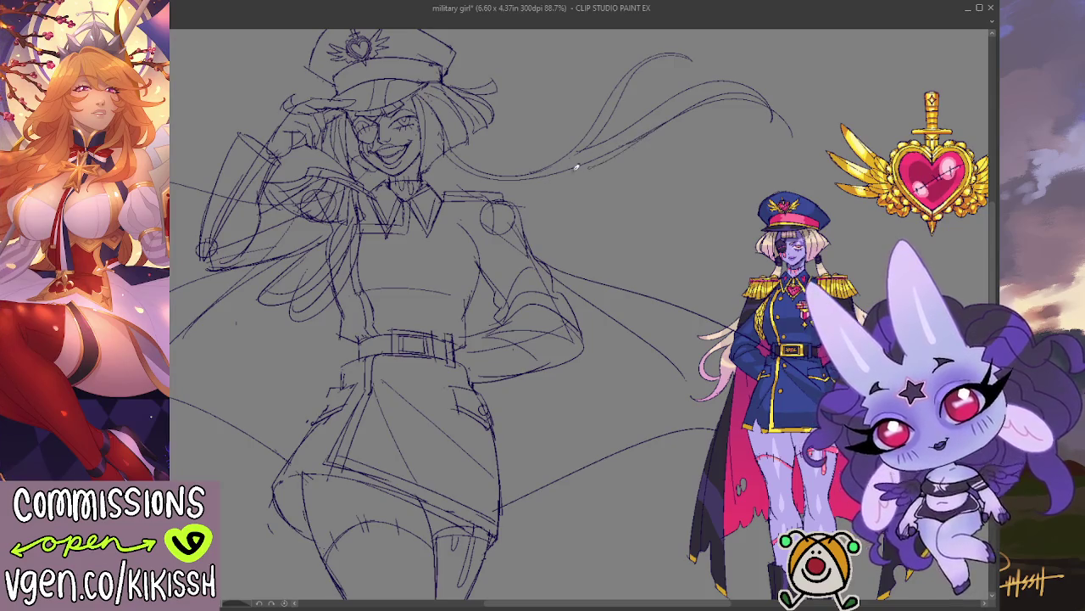
left_click_drag(576, 178, 711, 127)
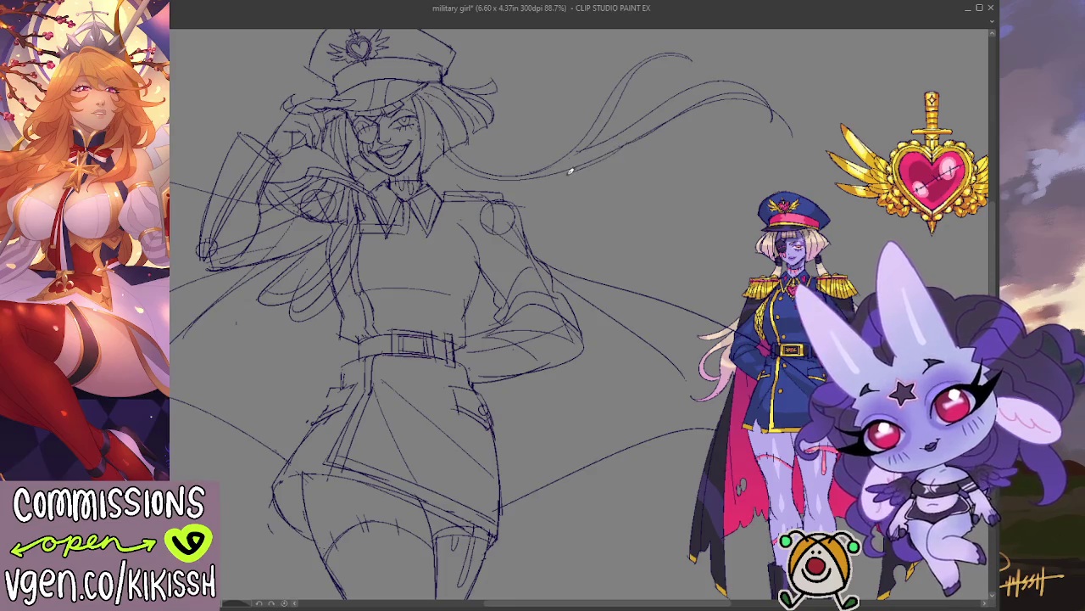
mouse_move(590, 158)
left_mouse_down()
mouse_move(668, 176)
mouse_move(738, 124)
left_mouse_up()
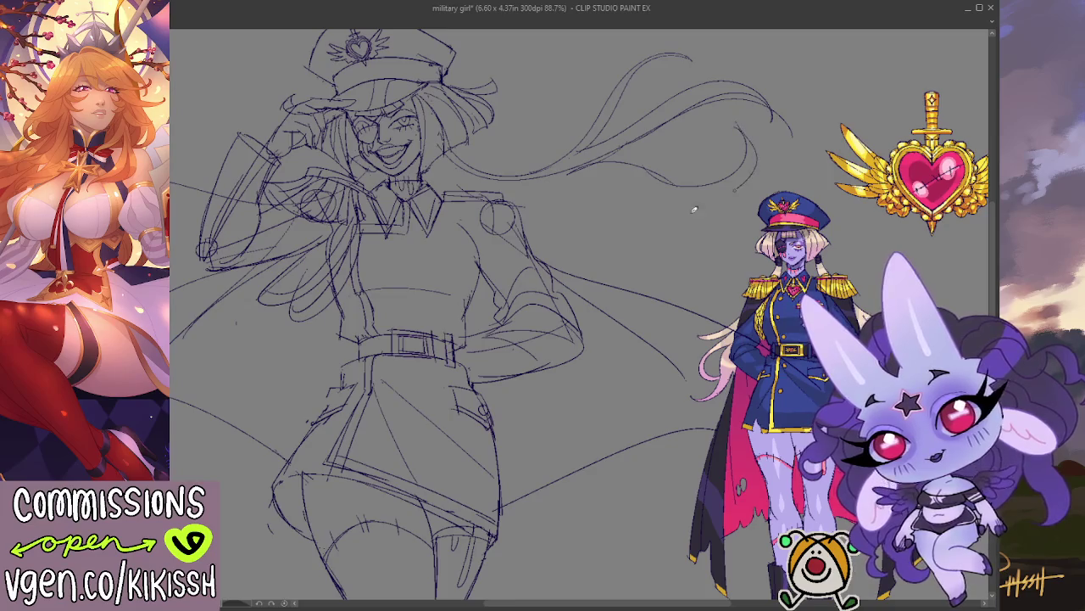
left_click_drag(552, 193, 757, 146)
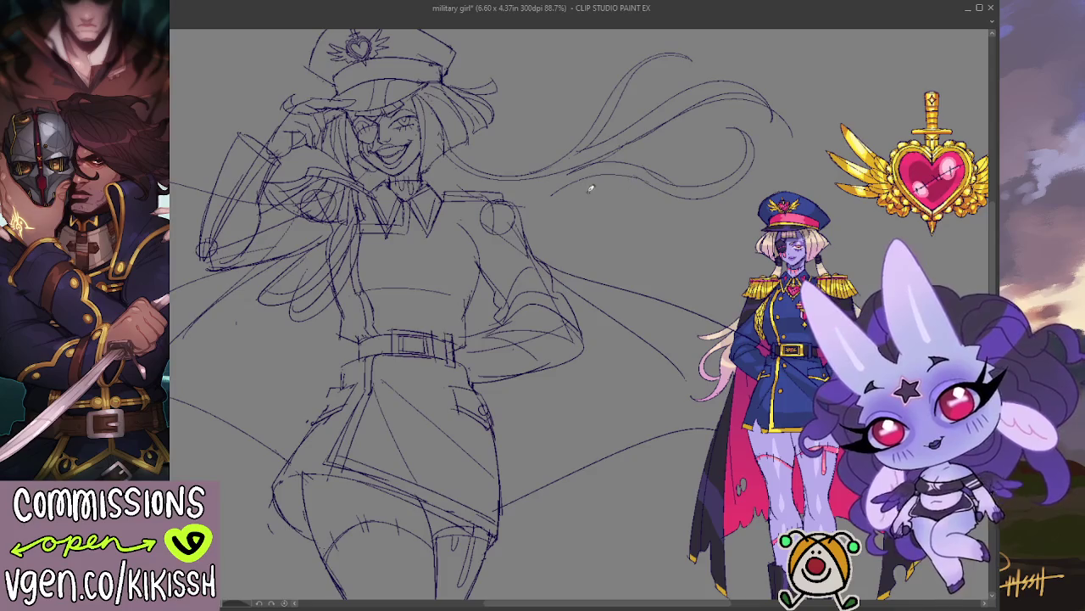
mouse_move(560, 188)
left_mouse_down()
mouse_move(541, 196)
mouse_move(725, 227)
mouse_move(604, 201)
left_mouse_up()
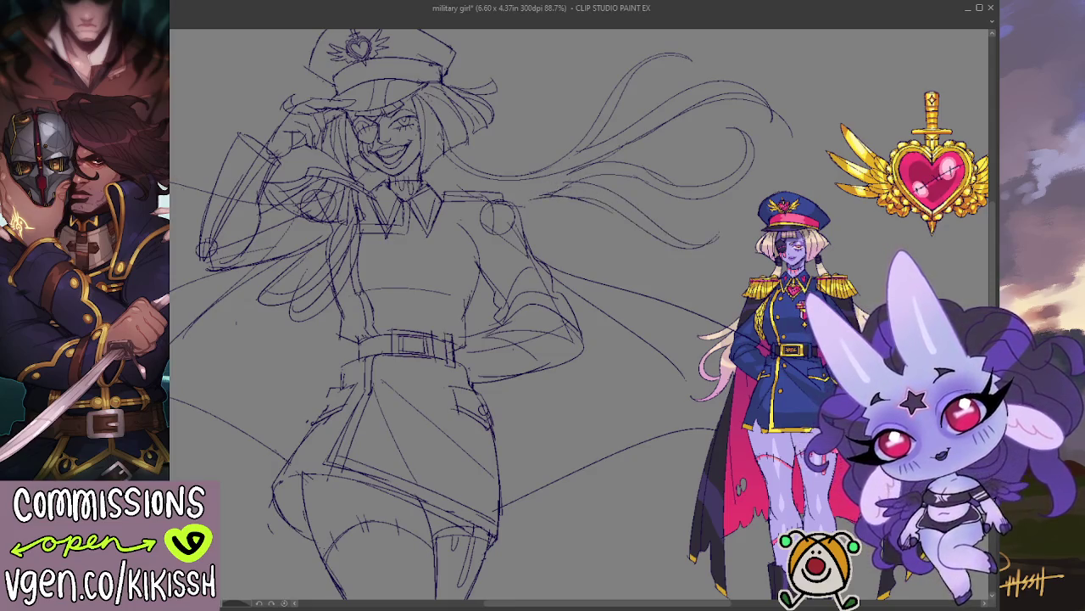
Add a hair stroke beside the face and a long sweeping cape line behind the legs.
key("h")
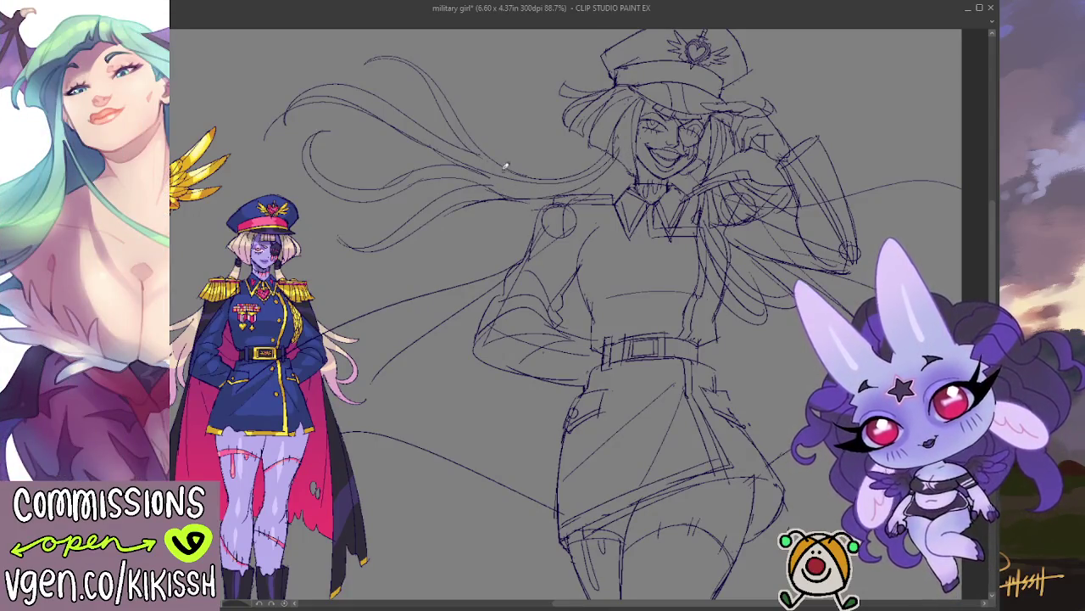
left_click_drag(577, 176, 628, 146)
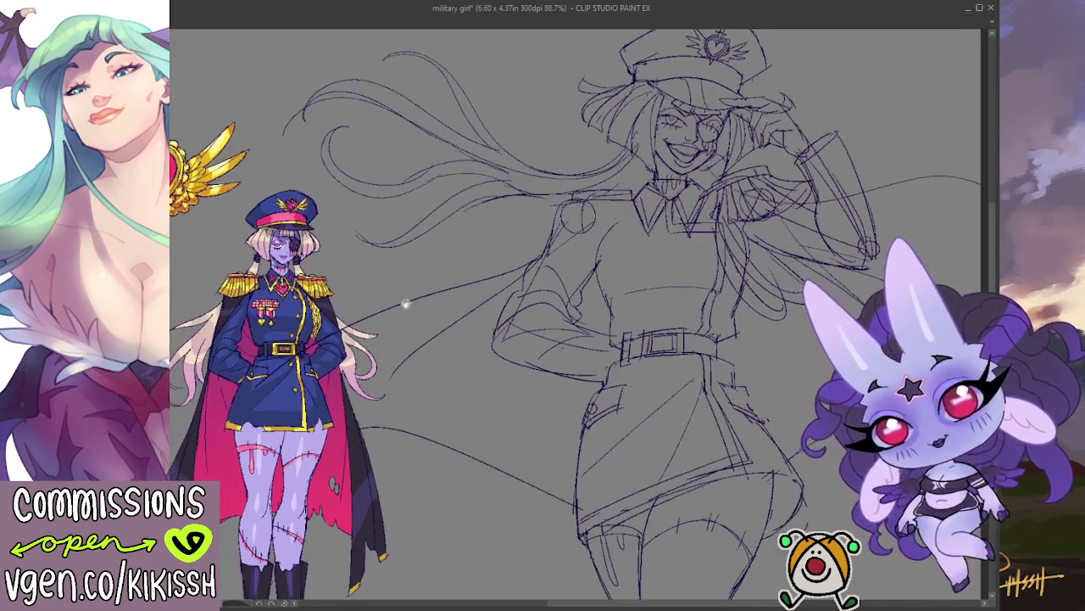
key("h")
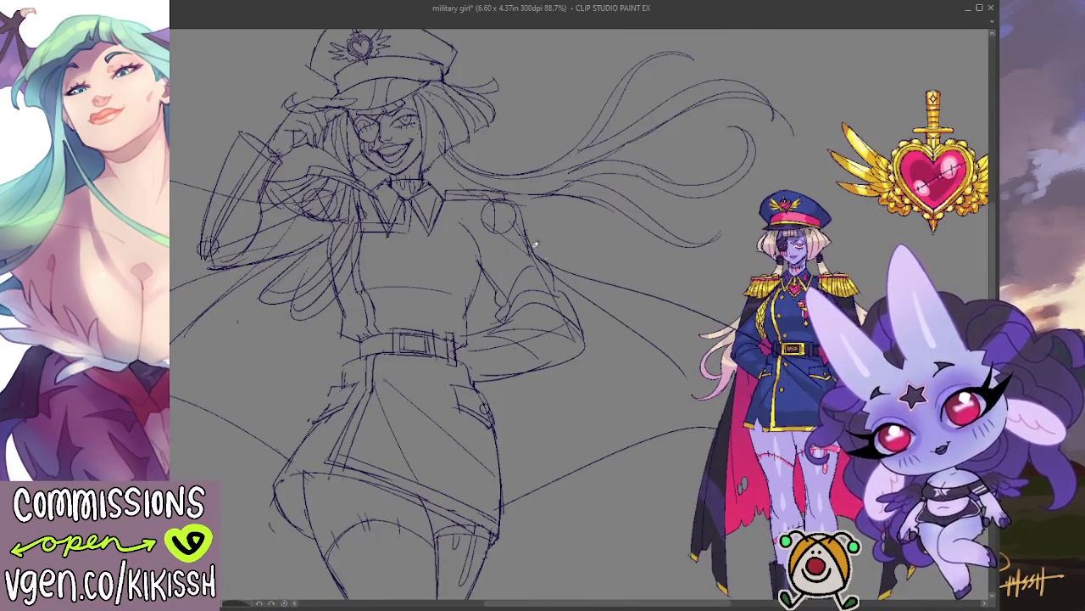
left_click_drag(585, 273, 785, 310)
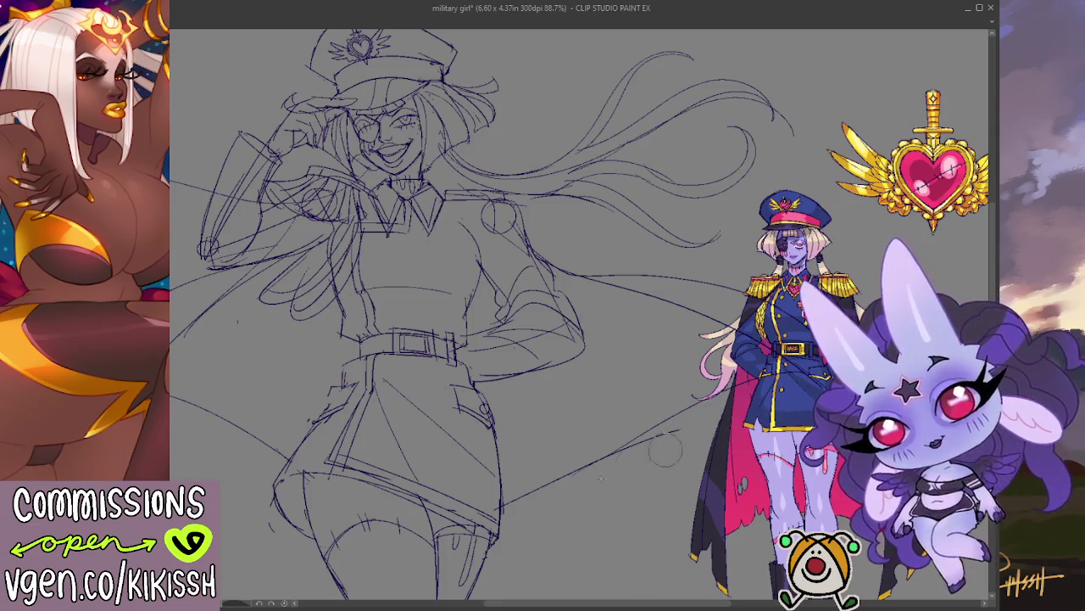
mouse_move(590, 507)
left_mouse_down()
mouse_move(688, 358)
mouse_move(717, 368)
left_mouse_up()
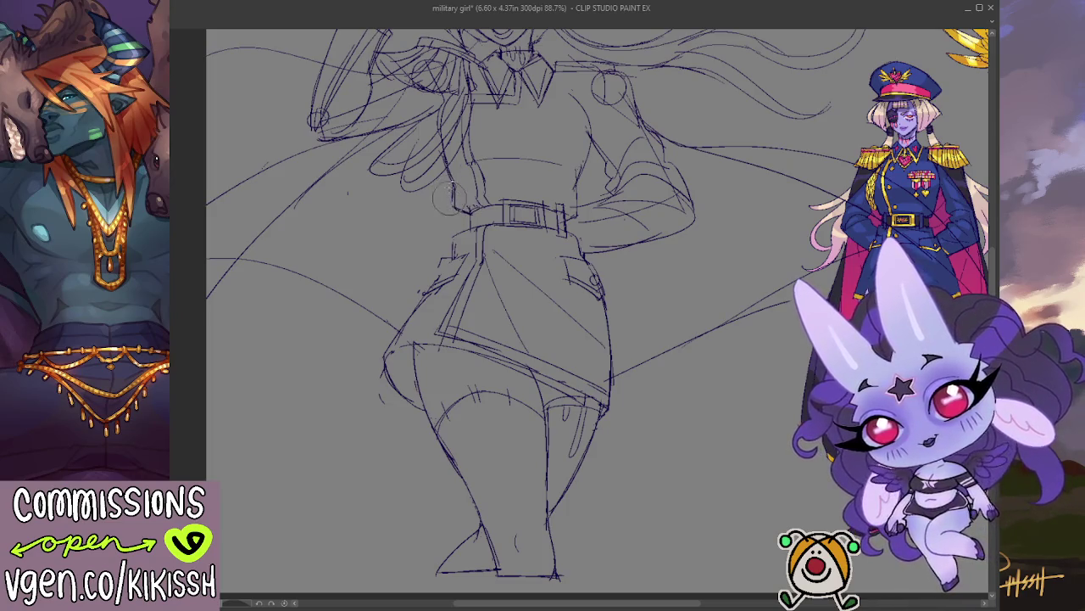
Recentre on the face and redraw the mouth as a wide open grin with refined lower-face lines.
scroll(562, 277, "up", 1)
left_click_drag(562, 277, 528, 207)
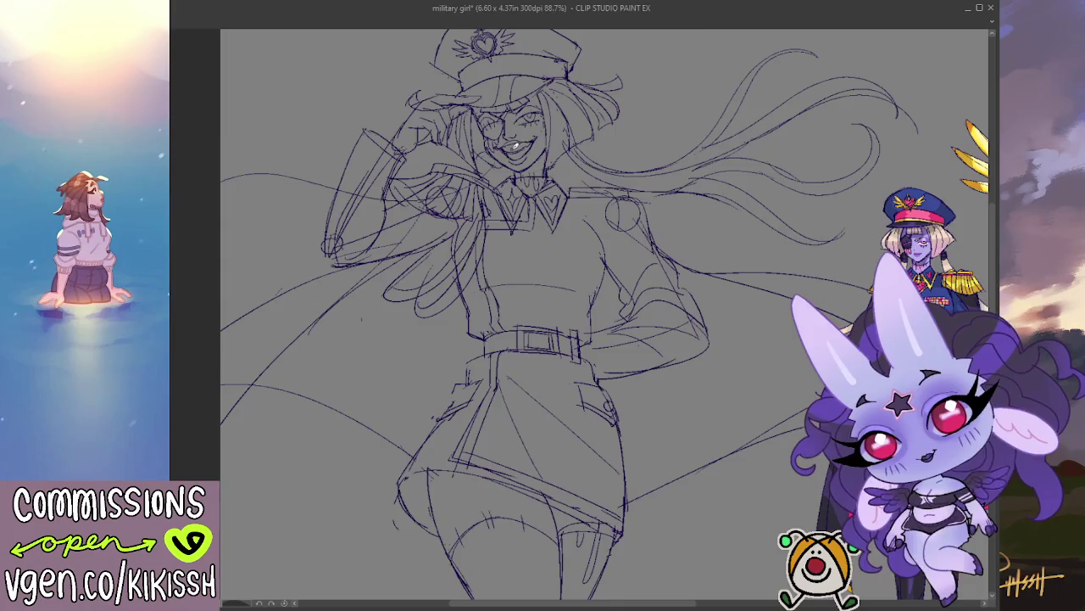
mouse_move(501, 151)
left_mouse_down()
mouse_move(522, 166)
mouse_move(534, 152)
mouse_move(536, 163)
left_mouse_up()
mouse_move(497, 132)
left_mouse_down()
mouse_move(539, 166)
mouse_move(519, 168)
mouse_move(507, 146)
left_mouse_up()
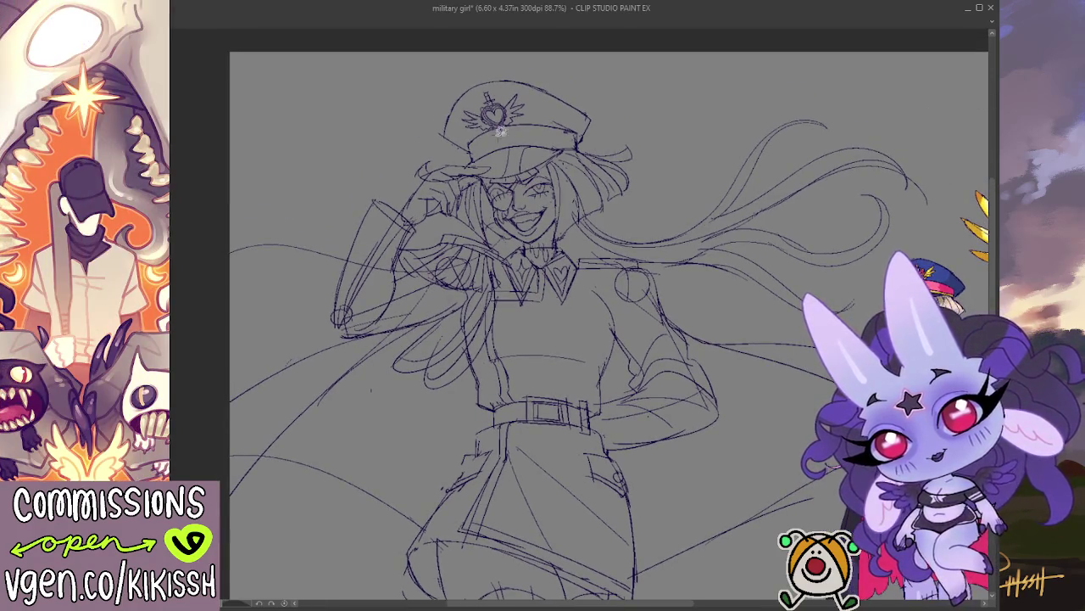
Lasso the cap's heart emblem, rotate it upright with Ctrl+T, and deselect.
mouse_move(507, 133)
left_mouse_down()
mouse_move(482, 129)
mouse_move(507, 125)
left_mouse_up()
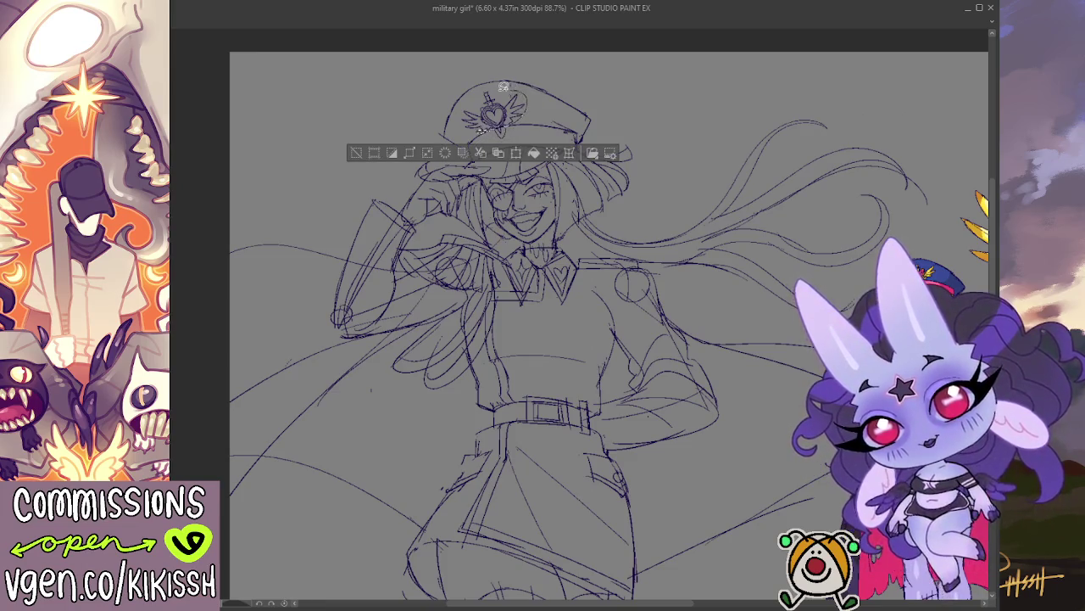
key("ctrl+t")
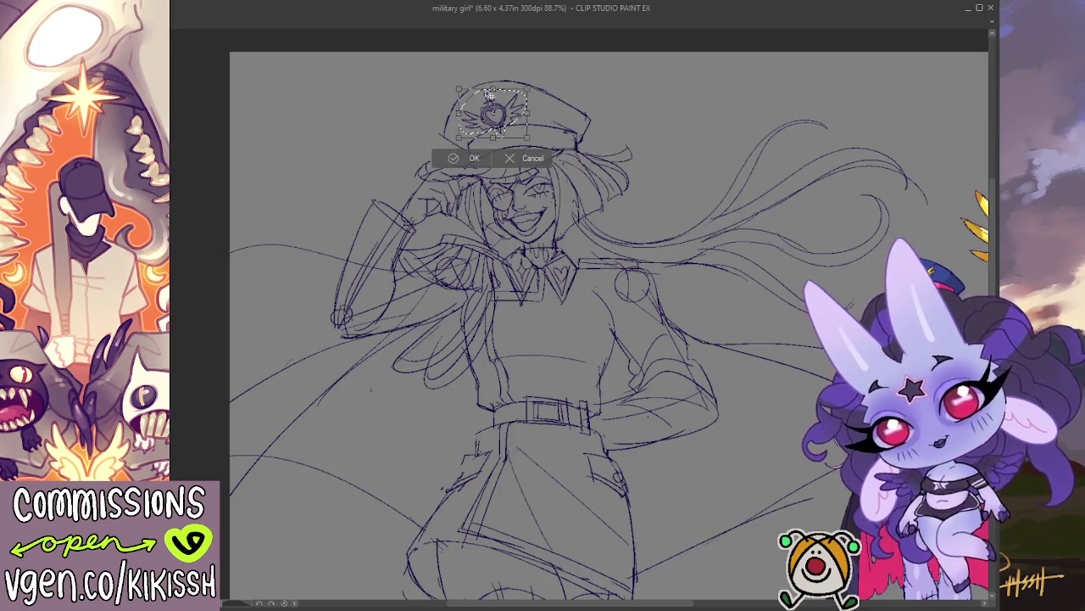
left_click_drag(500, 98, 490, 93)
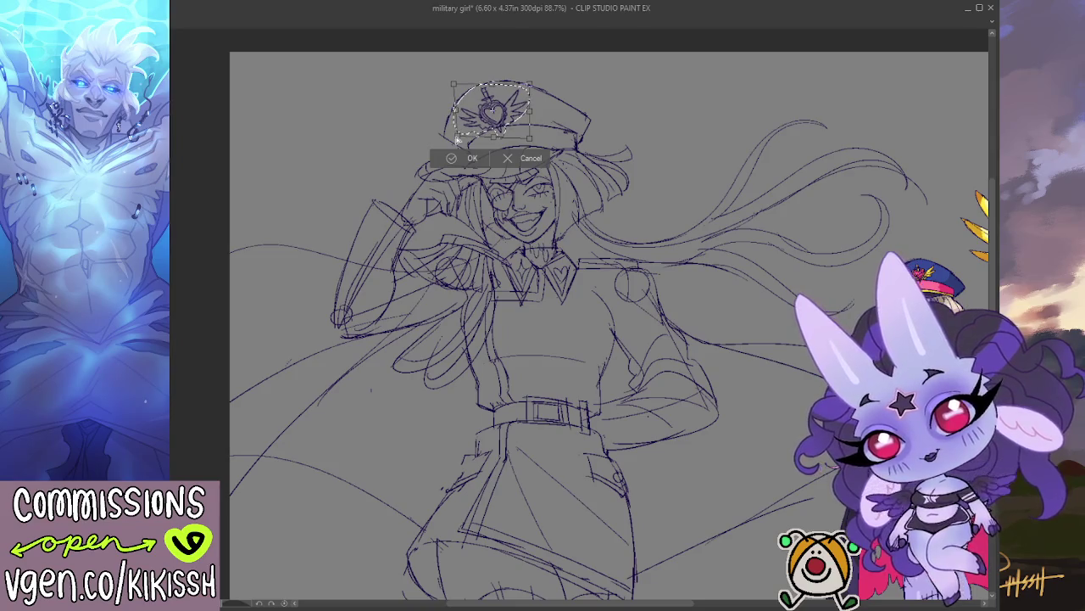
left_click(470, 159)
key("ctrl+d")
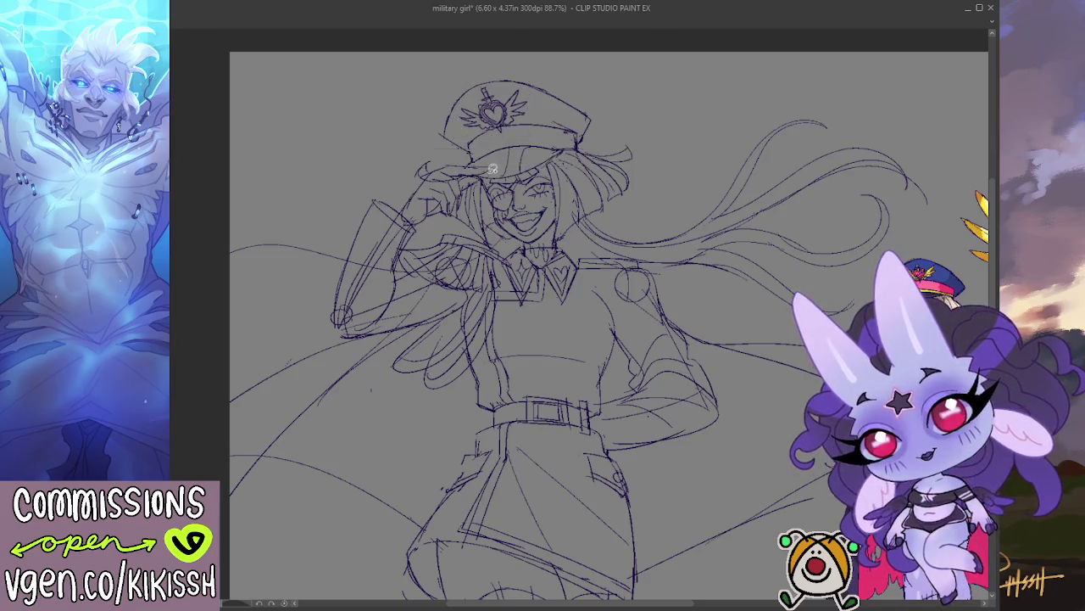
Mirror the canvas view and pan down to the legs.
left_click_drag(668, 286, 721, 303)
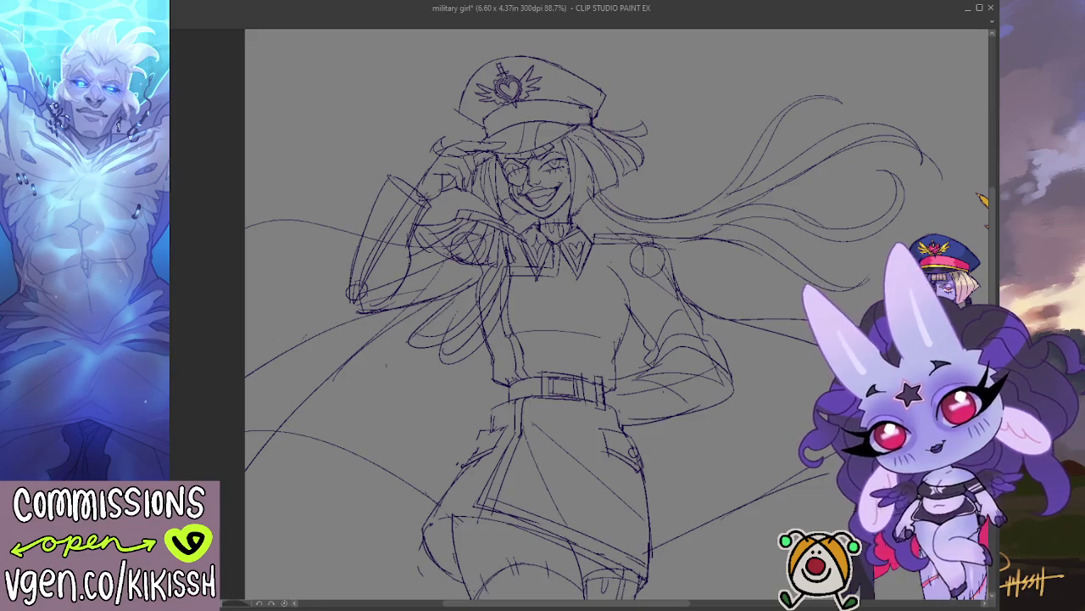
key("h")
left_click_drag(558, 314, 555, 144)
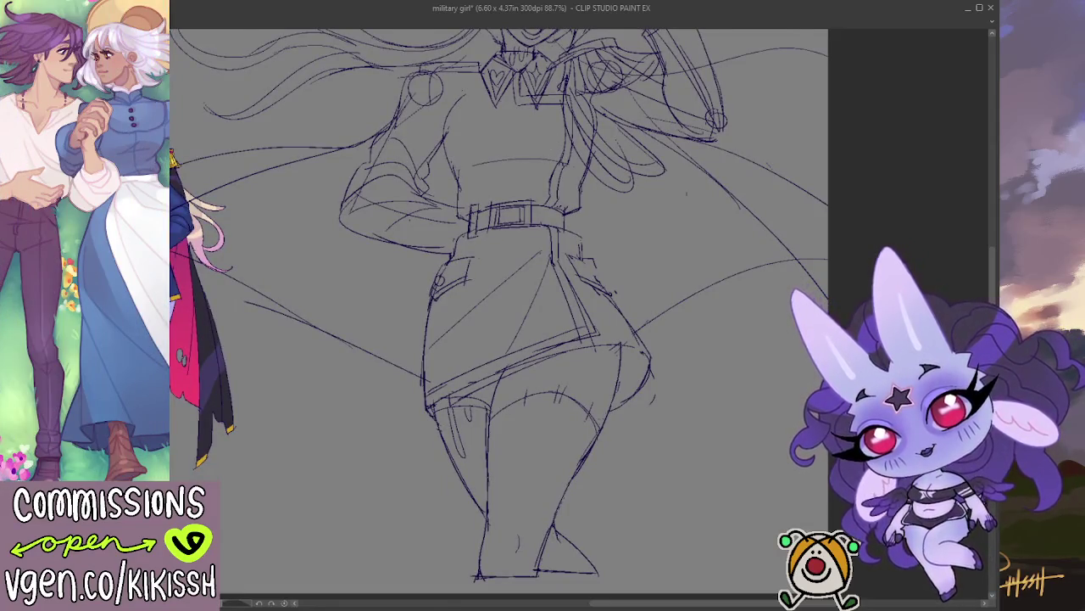
Draw a small button circle high on the jacket chest, then check it with horizontal and vertical view flips.
key("h")
mouse_move(585, 259)
left_mouse_down()
mouse_move(584, 345)
mouse_move(582, 316)
left_mouse_up()
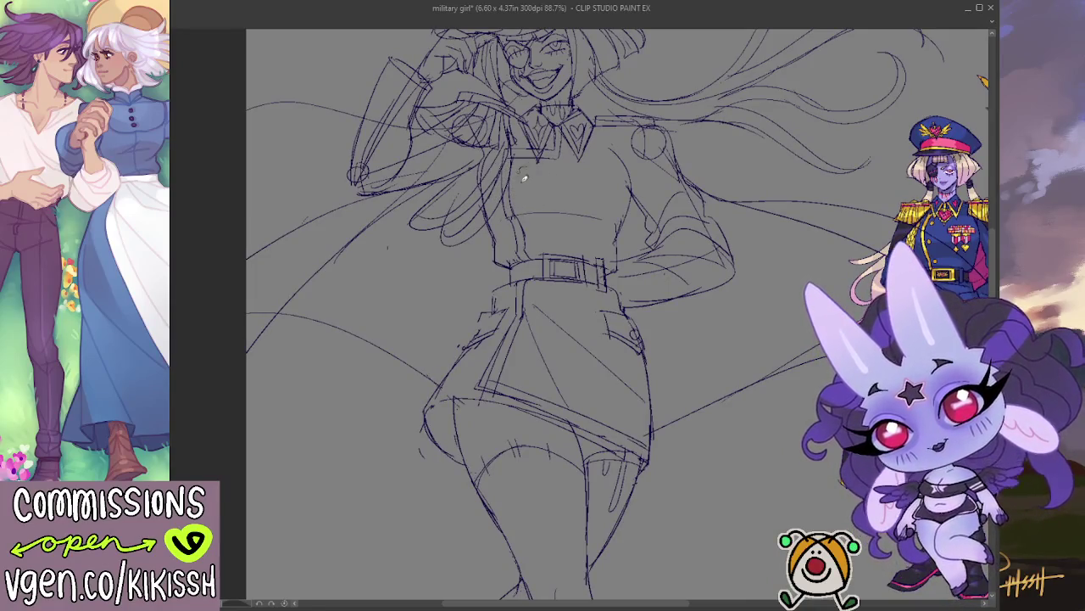
left_click_drag(523, 166, 522, 167)
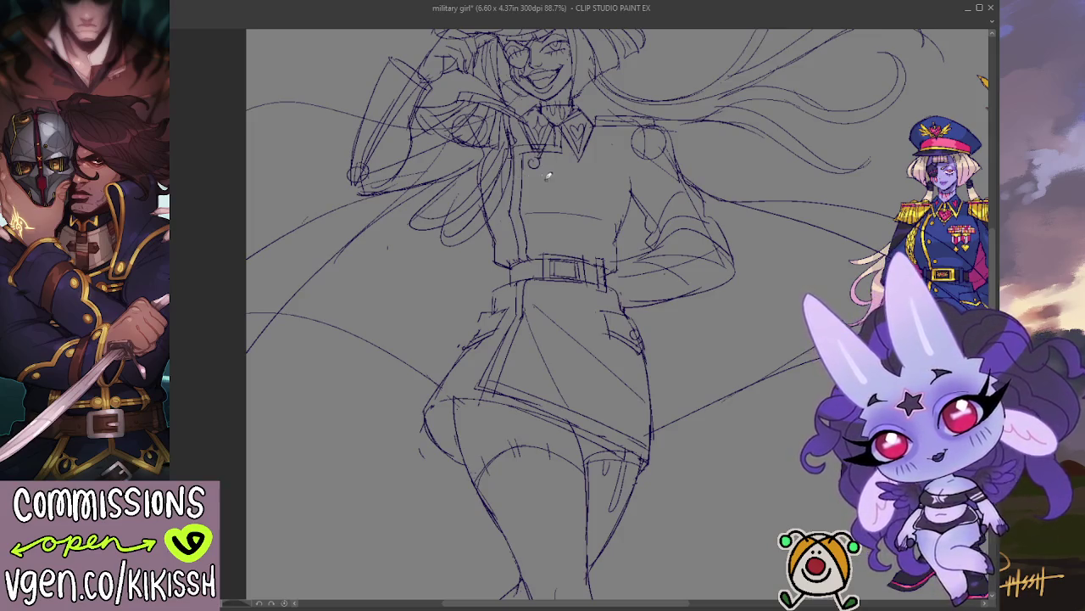
key("h")
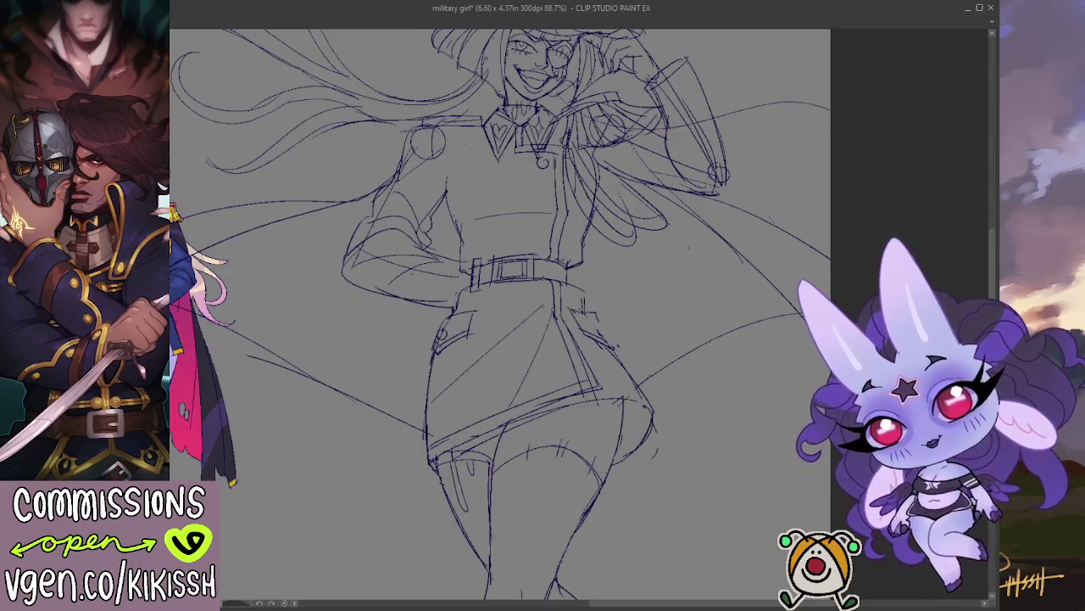
key("v")
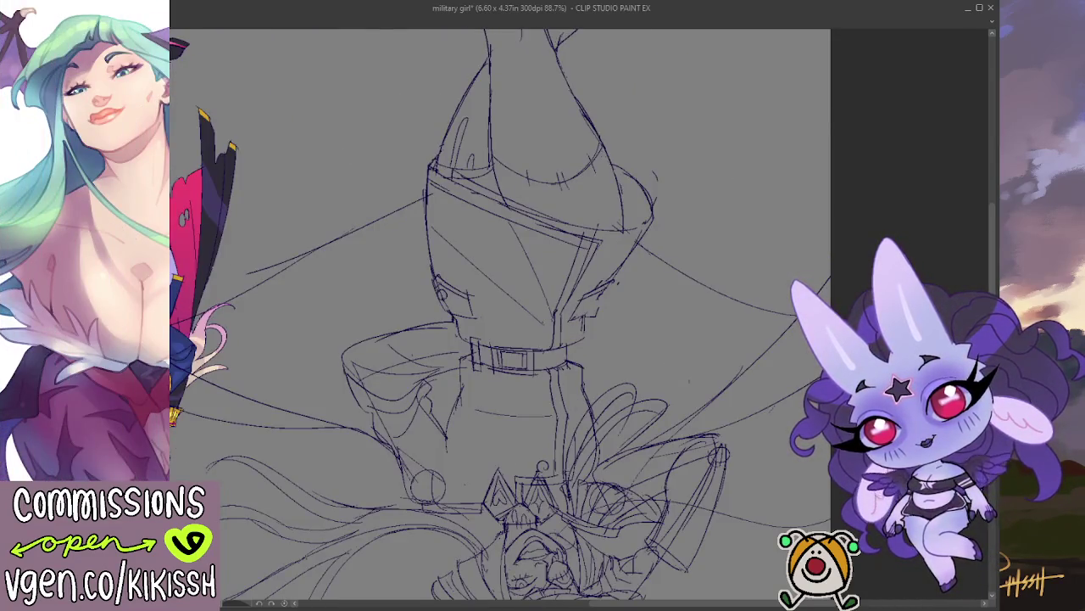
key("v")
key("h")
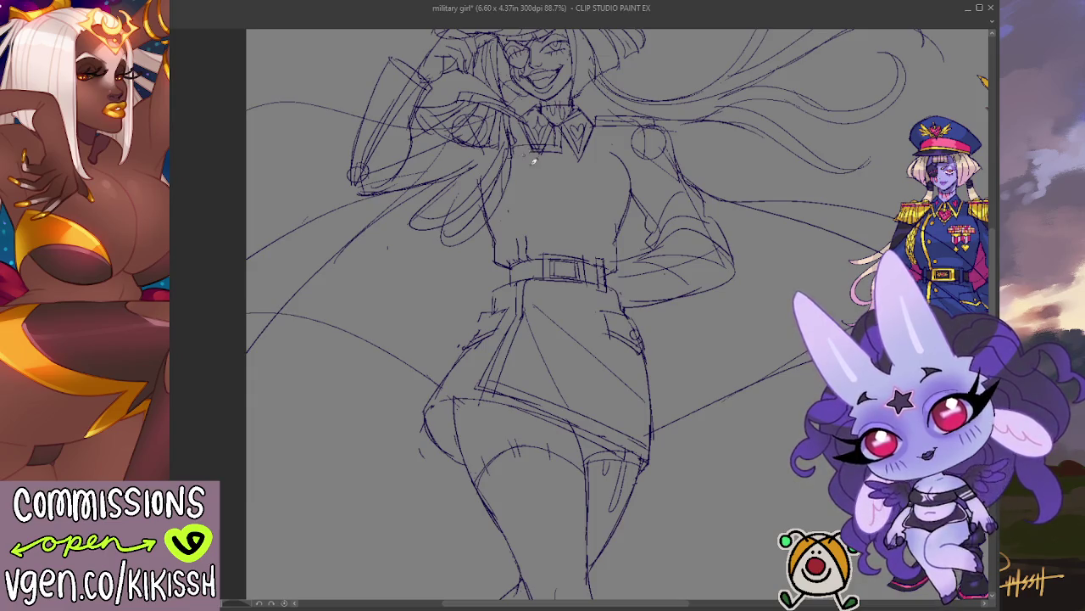
Draw the jacket's centre line with a button, then add two curving hair strands at upper right.
left_click_drag(522, 173, 519, 229)
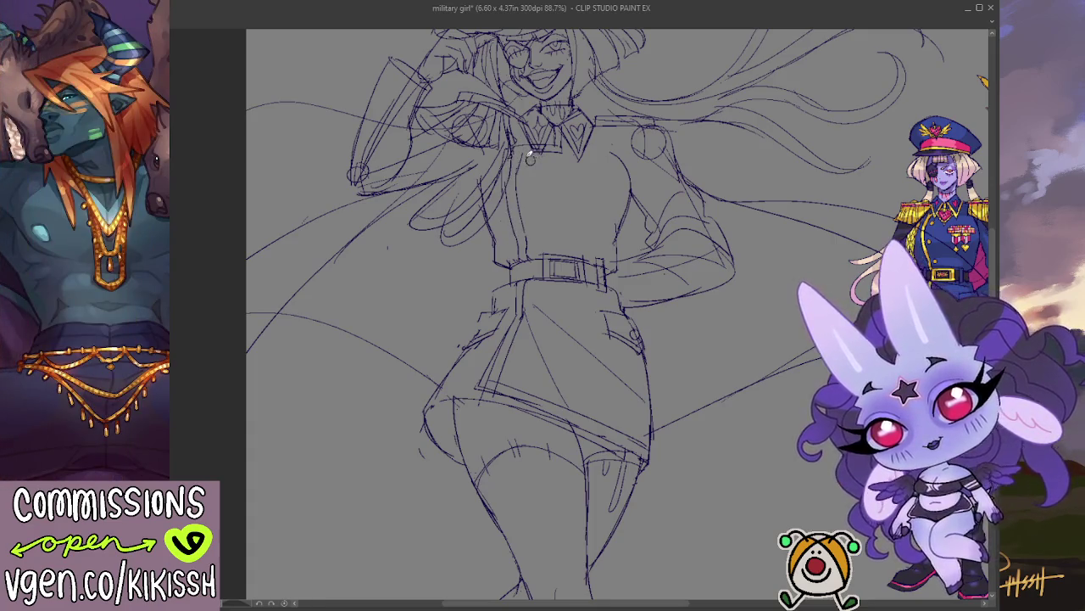
left_click_drag(531, 191, 531, 190)
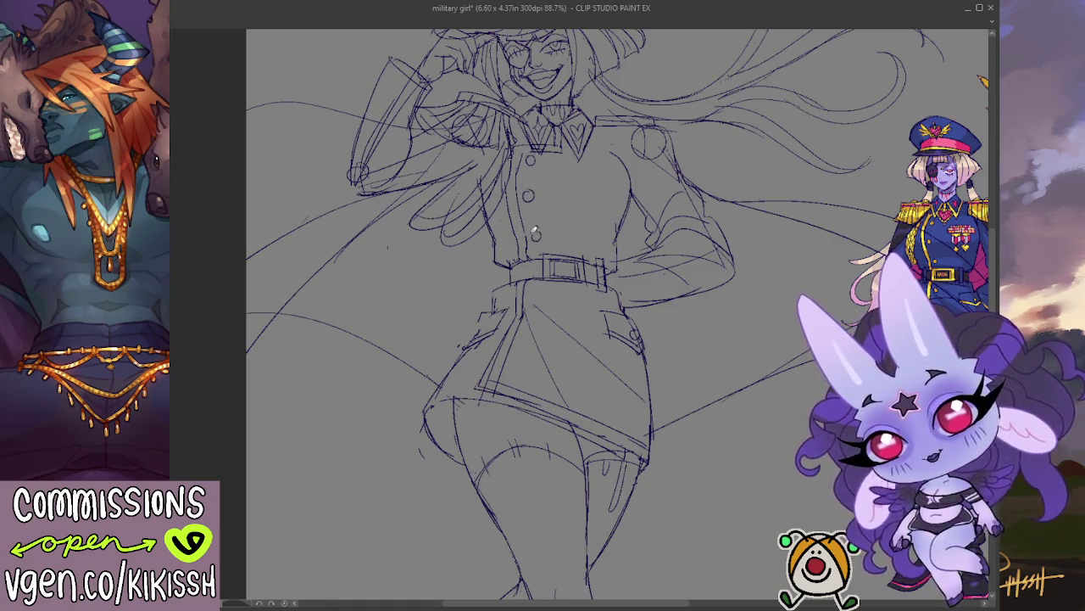
left_click_drag(688, 174, 693, 252)
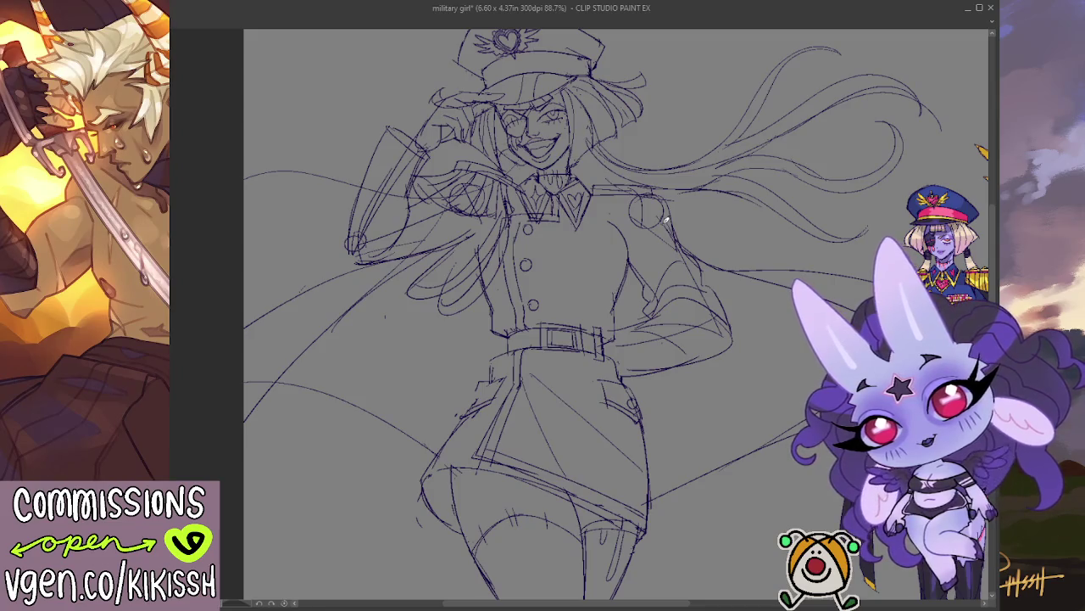
mouse_move(666, 163)
left_mouse_down()
mouse_move(681, 114)
mouse_move(757, 97)
left_mouse_up()
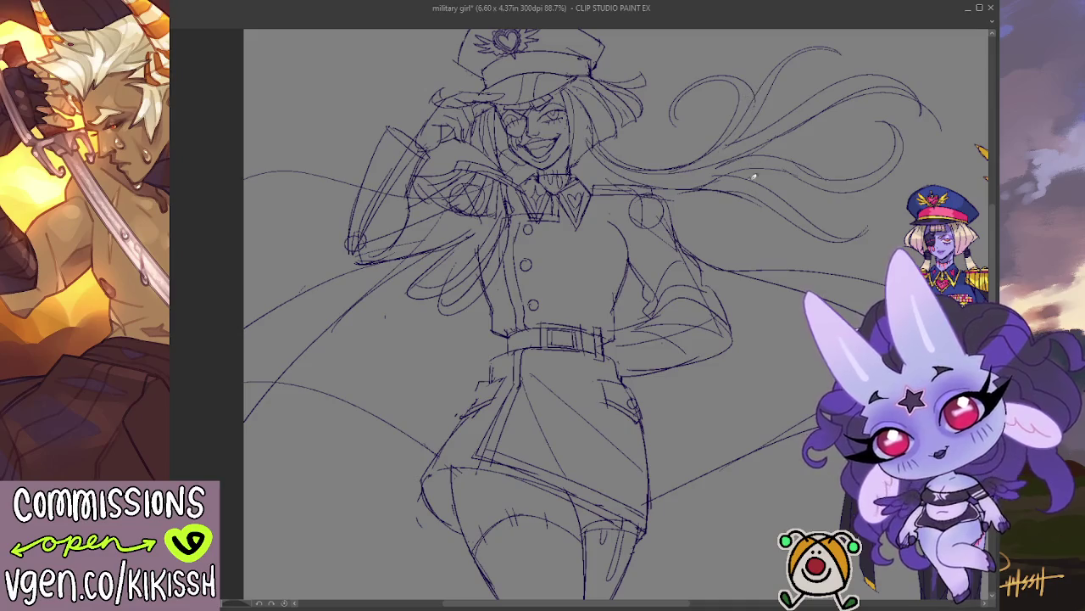
mouse_move(731, 198)
left_mouse_down()
mouse_move(824, 219)
mouse_move(836, 161)
left_mouse_up()
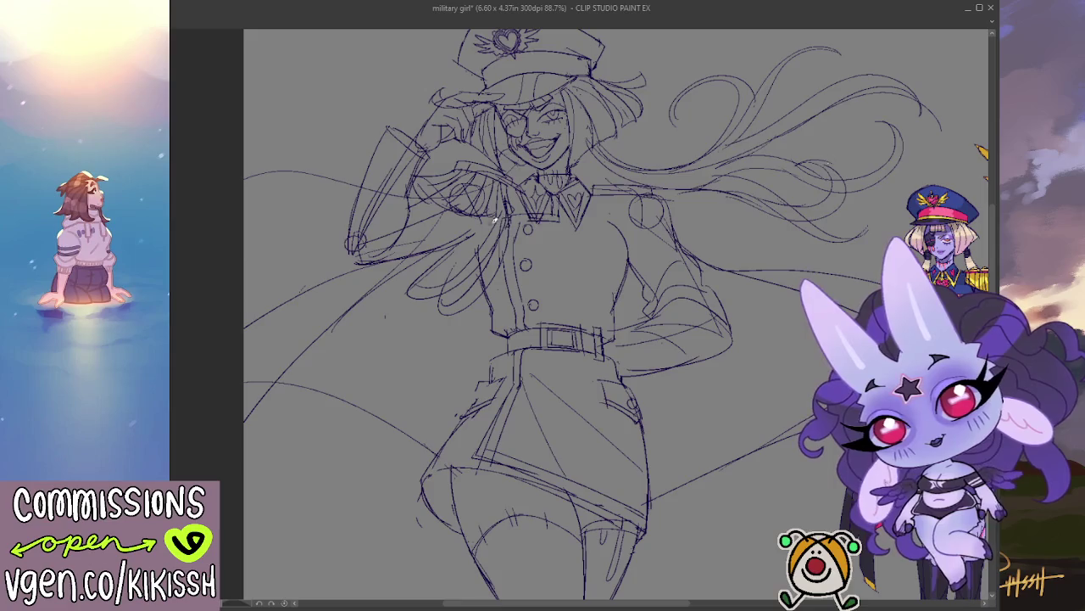
left_click_drag(635, 330, 591, 271)
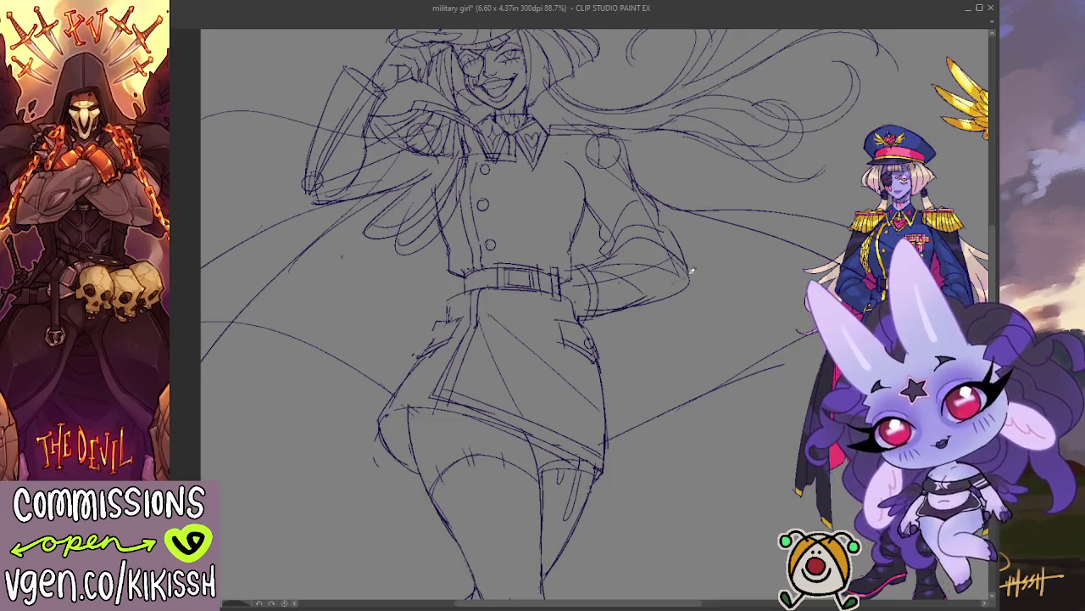
scroll(685, 273, "up", 3)
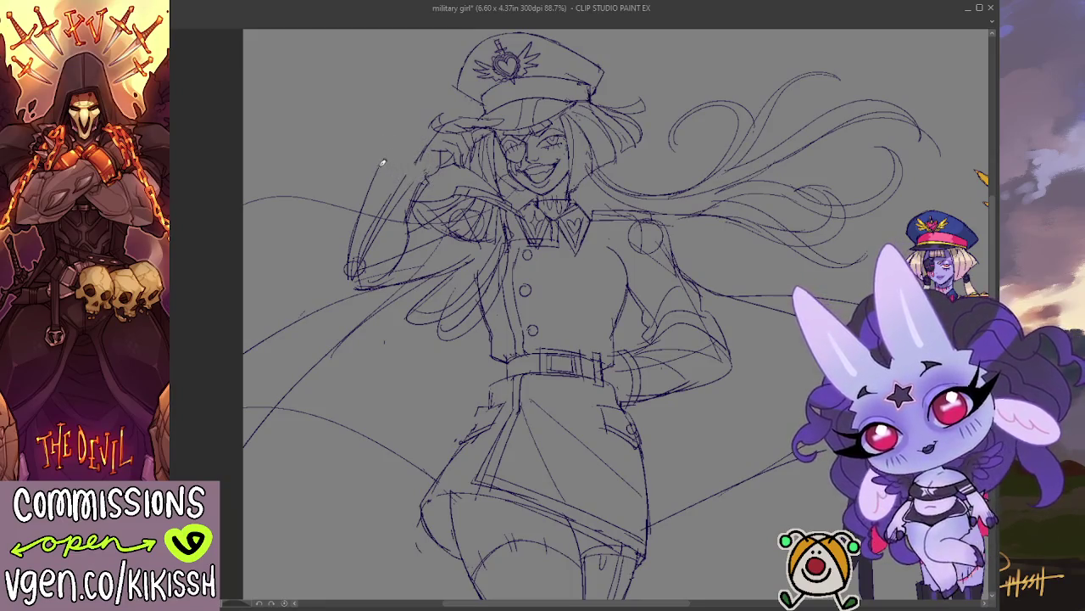
Redraw the upper and lower lines of the raised sleeve with several corrective pencil strokes.
left_click_drag(388, 145, 424, 165)
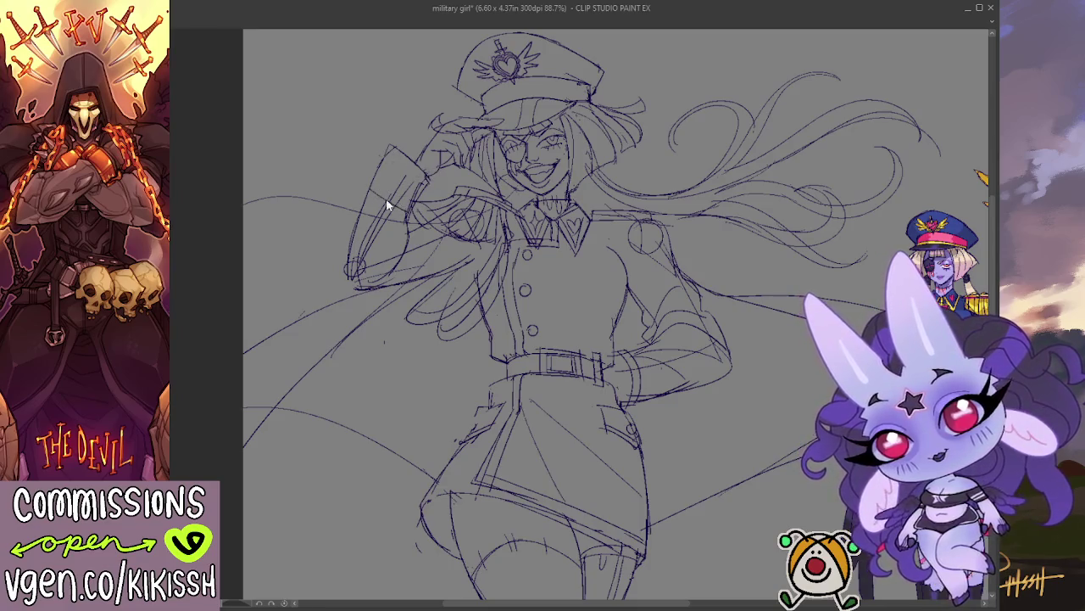
left_click_drag(382, 201, 380, 188)
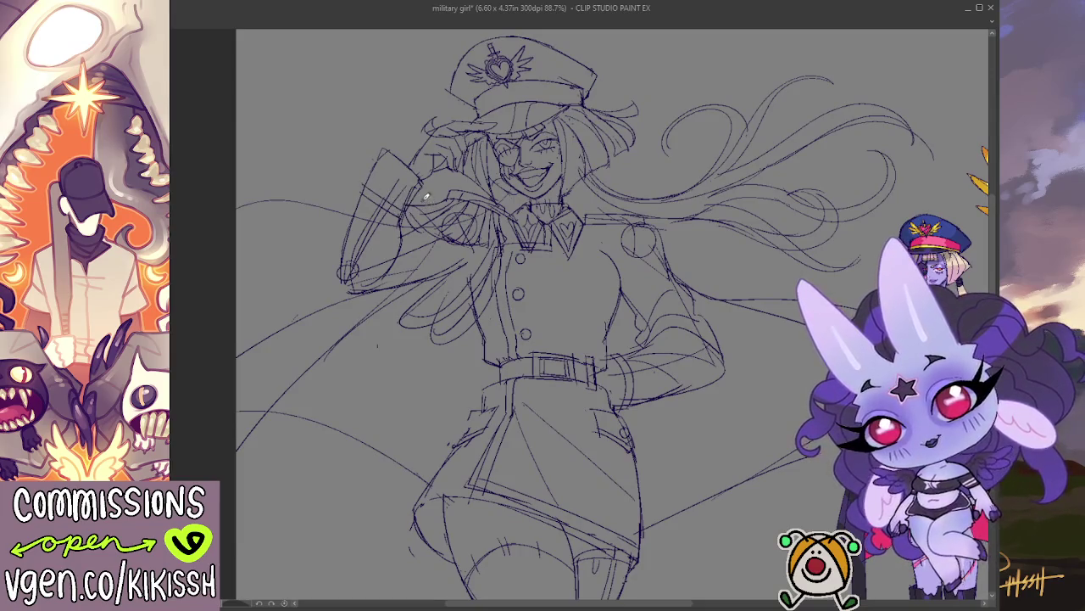
left_click_drag(517, 256, 500, 232)
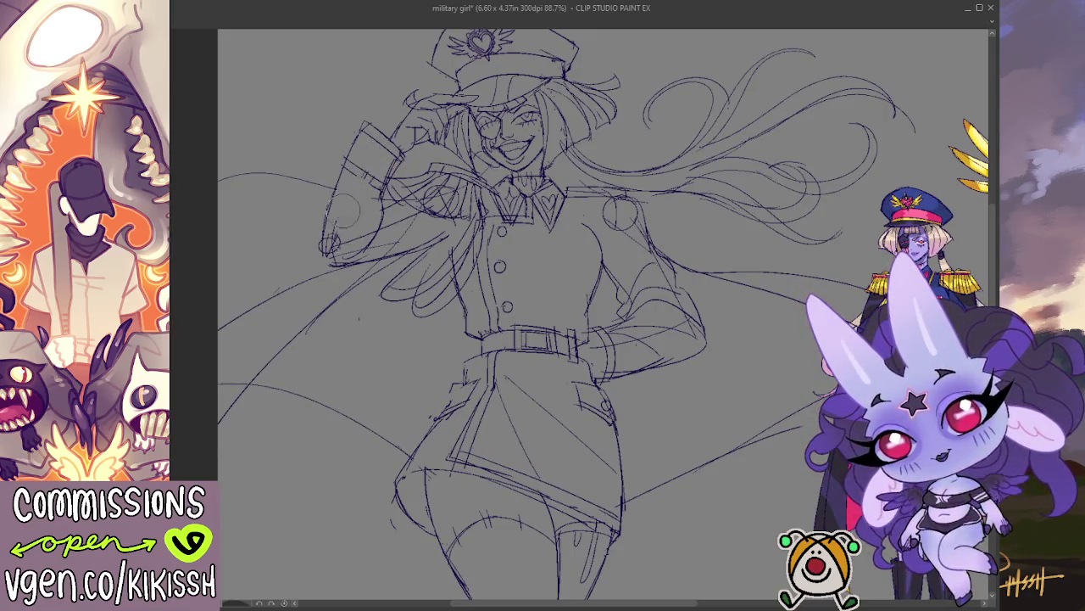
mouse_move(335, 222)
left_mouse_down()
mouse_move(327, 258)
mouse_move(411, 233)
left_mouse_up()
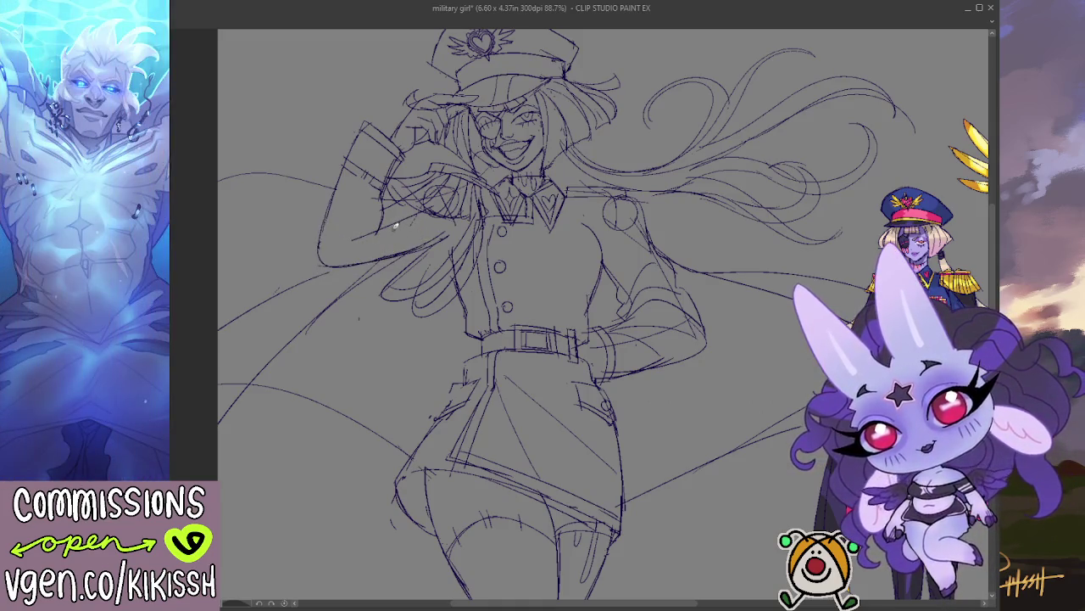
left_click_drag(377, 233, 380, 214)
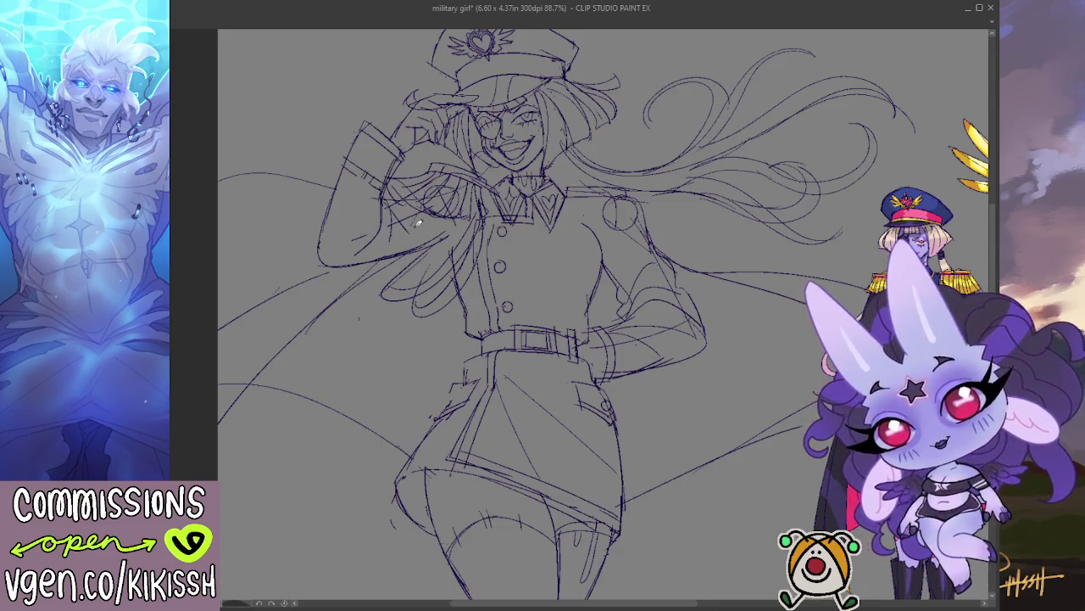
mouse_move(393, 206)
left_mouse_down()
mouse_move(420, 228)
mouse_move(353, 253)
mouse_move(399, 211)
left_mouse_up()
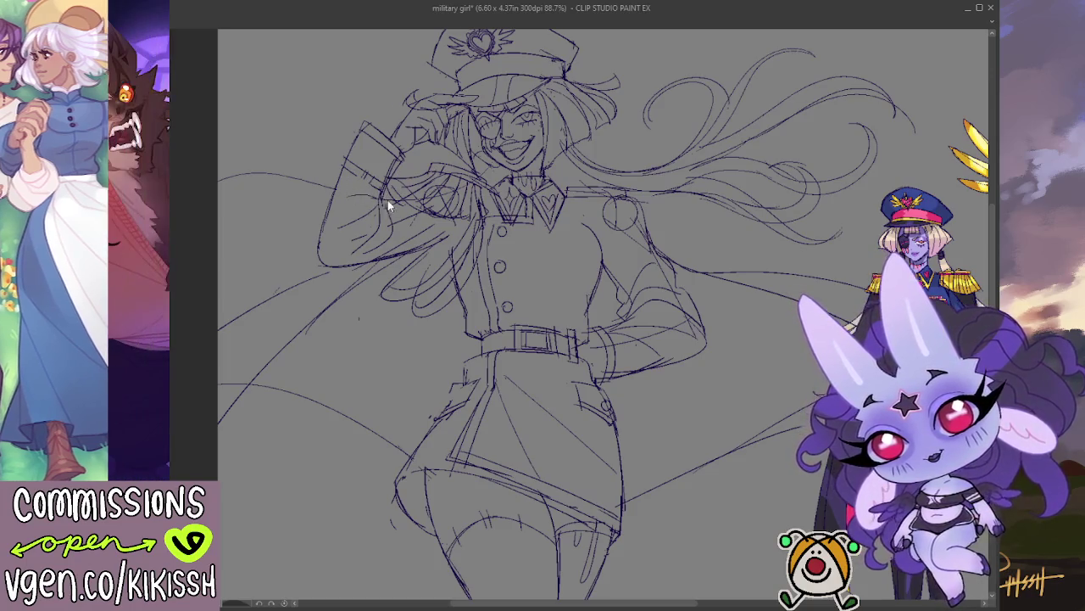
mouse_move(348, 207)
left_mouse_down()
mouse_move(379, 186)
mouse_move(364, 227)
left_mouse_up()
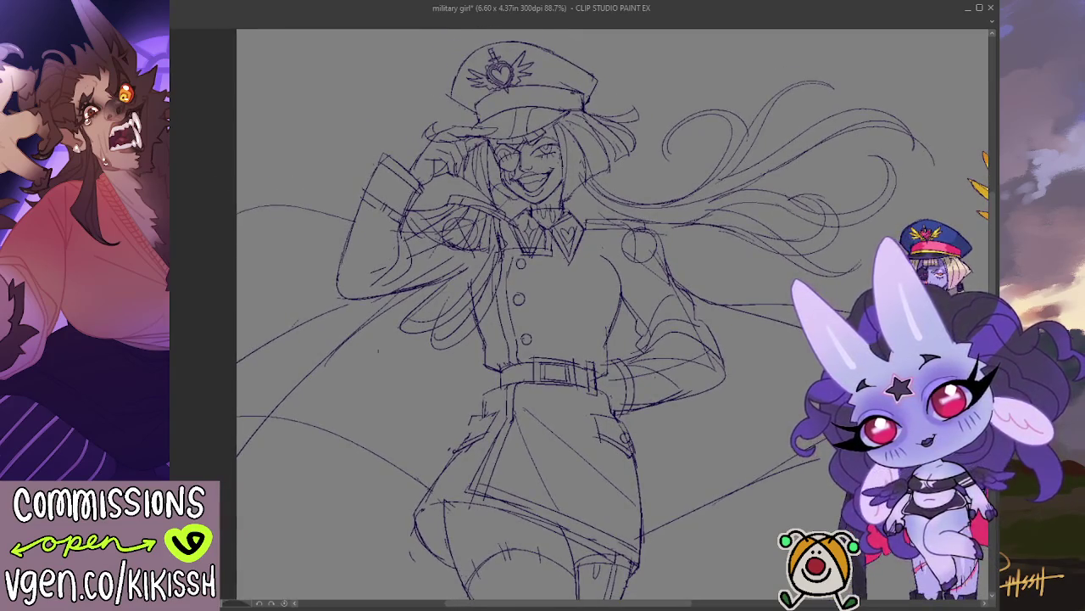
key("h")
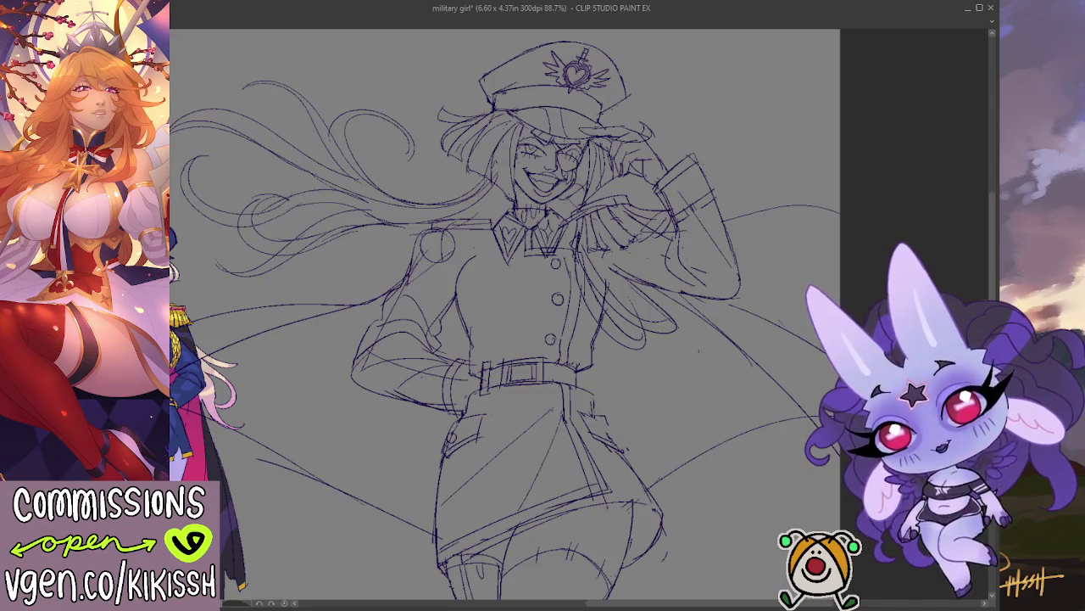
key("h")
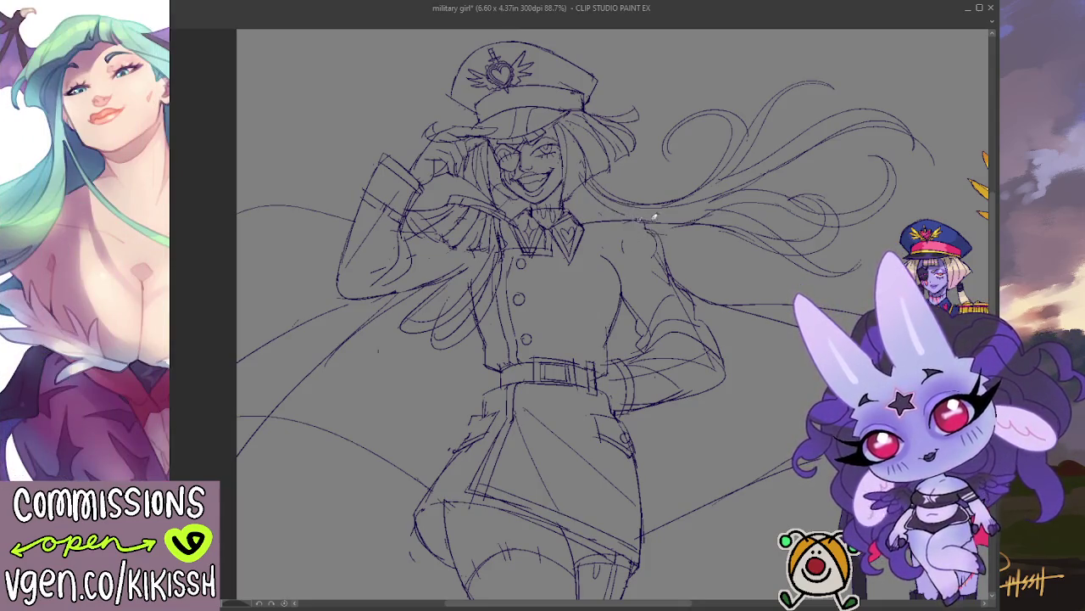
scroll(734, 231, "down", 1)
scroll(735, 220, "down", 1)
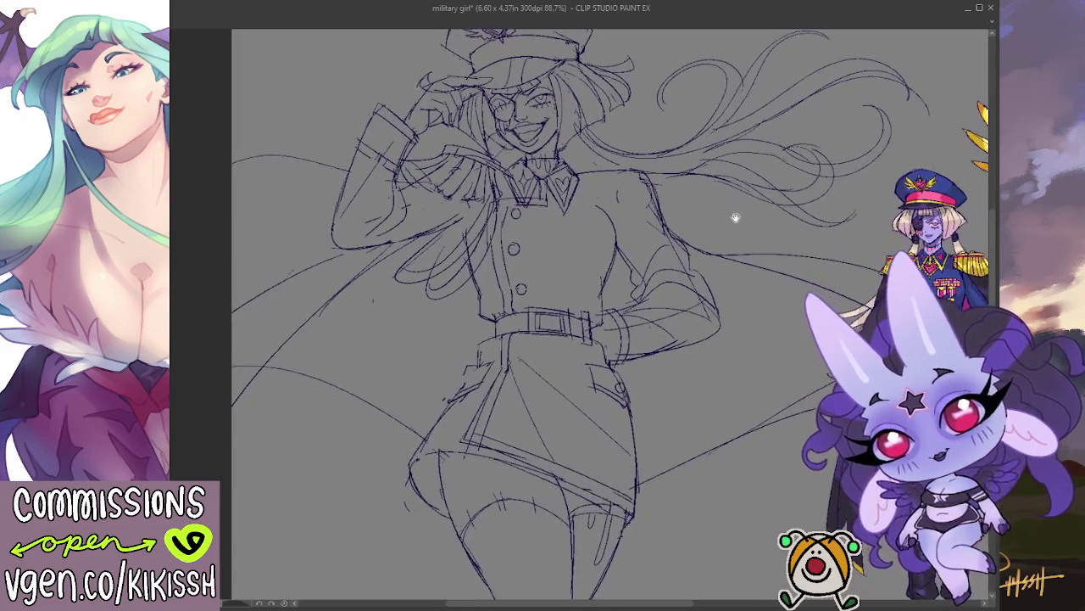
scroll(742, 203, "down", 1)
scroll(767, 289, "up", 1)
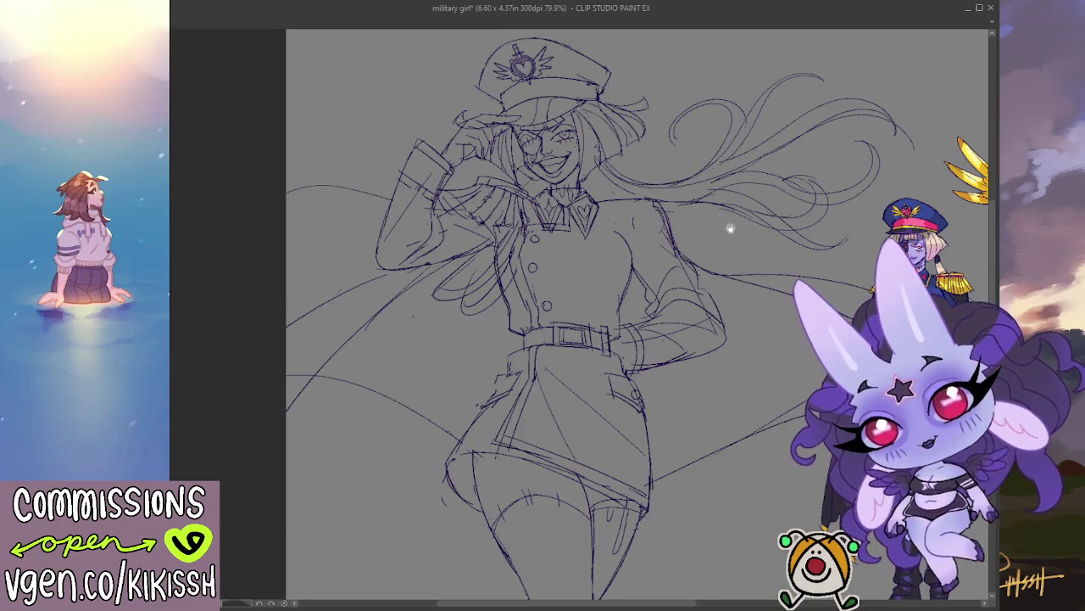
left_click_drag(728, 253, 717, 224)
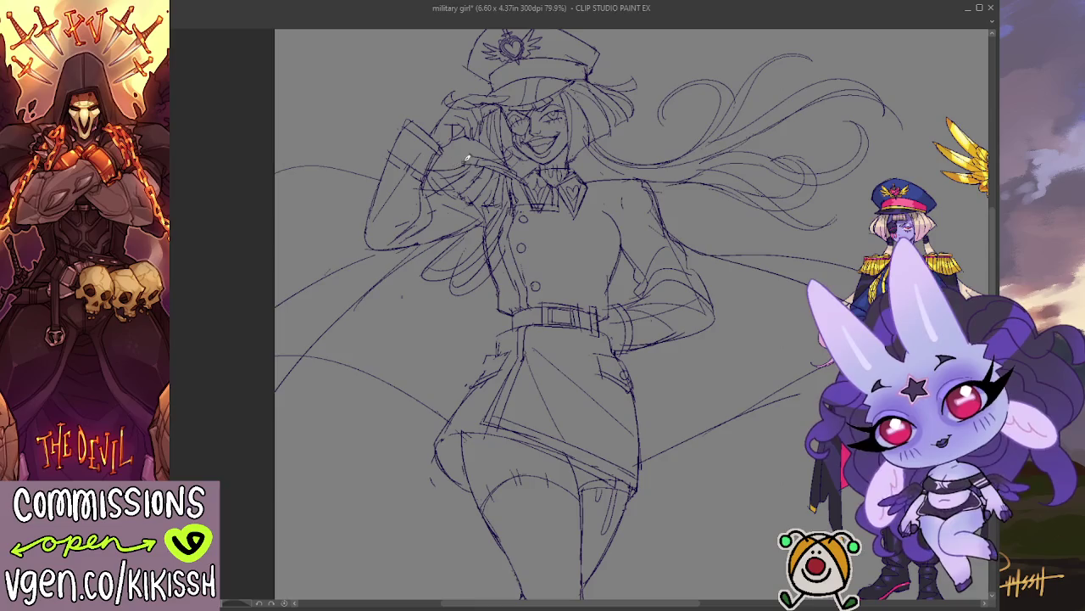
Replace the stroke by the sleeve with long looping hair strands sweeping to the upper left.
scroll(366, 172, "up", 3)
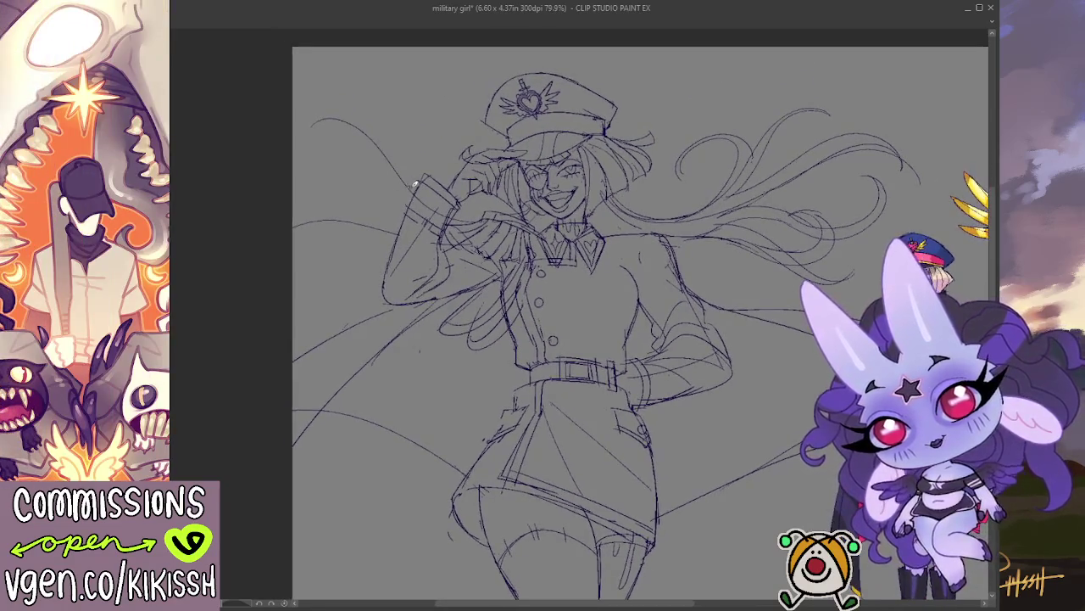
key("ctrl+z")
mouse_move(481, 214)
left_mouse_down()
mouse_move(279, 144)
mouse_move(429, 209)
mouse_move(288, 75)
mouse_move(418, 189)
mouse_move(368, 97)
mouse_move(449, 119)
left_mouse_up()
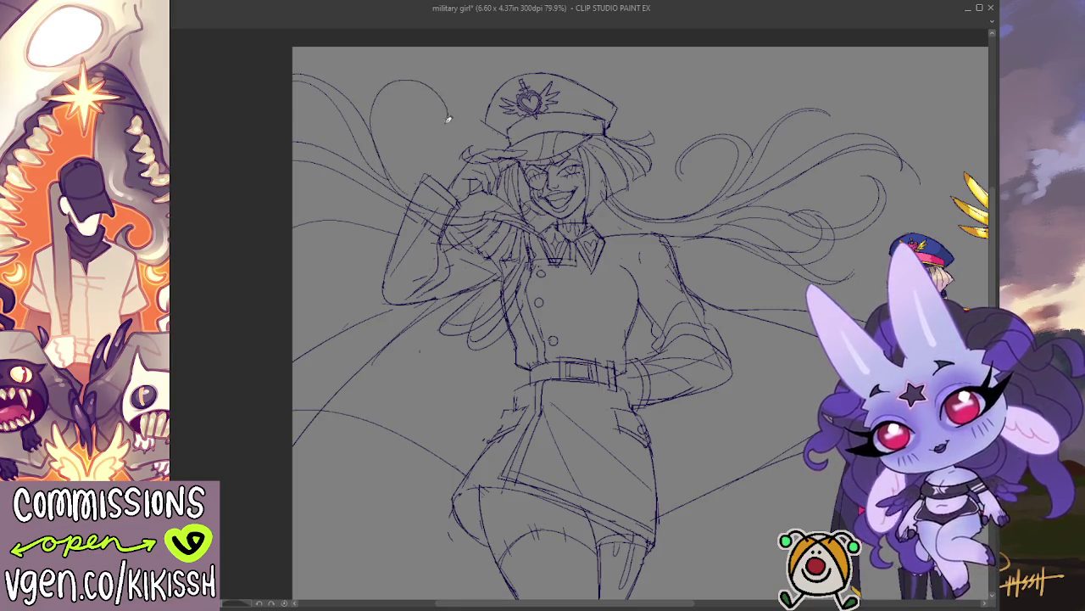
mouse_move(418, 76)
left_mouse_down()
mouse_move(400, 170)
mouse_move(396, 75)
left_mouse_up()
key("ctrl+z")
mouse_move(404, 129)
left_mouse_down()
mouse_move(400, 73)
mouse_move(364, 158)
mouse_move(403, 186)
mouse_move(301, 195)
mouse_move(396, 212)
mouse_move(297, 246)
left_mouse_up()
Retry the shorter upper-left hair strands, undoing unsatisfying attempts until they settle.
key("ctrl+z")
left_click_drag(424, 211, 309, 248)
key("ctrl+z")
left_click_drag(361, 214, 317, 222)
key("ctrl+z")
mouse_move(405, 212)
left_mouse_down()
mouse_move(297, 204)
mouse_move(353, 197)
left_mouse_up()
left_click_drag(440, 142, 428, 144)
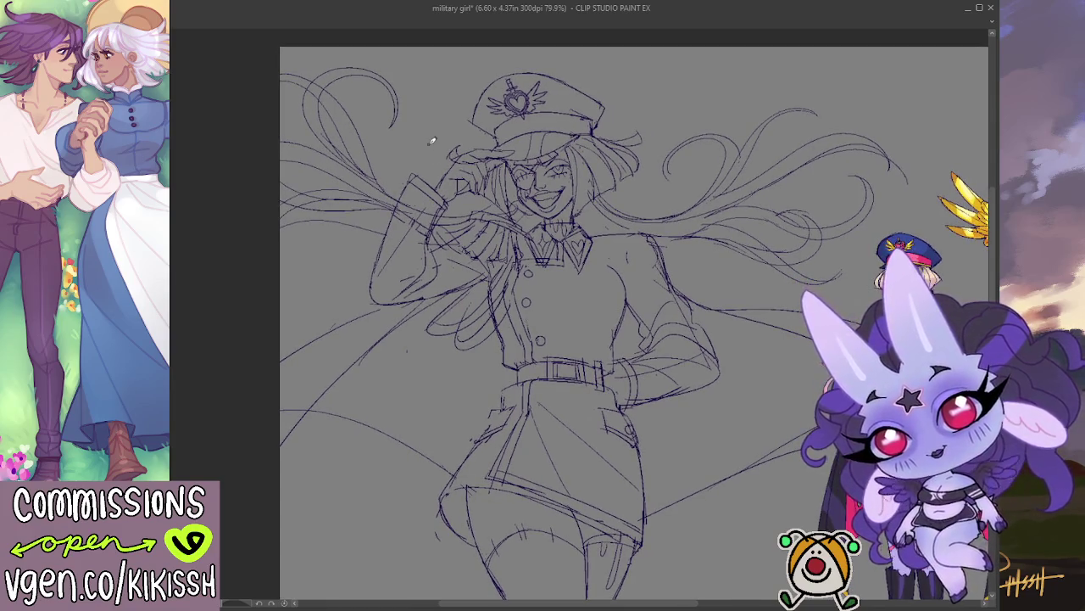
scroll(428, 145, "down", 3)
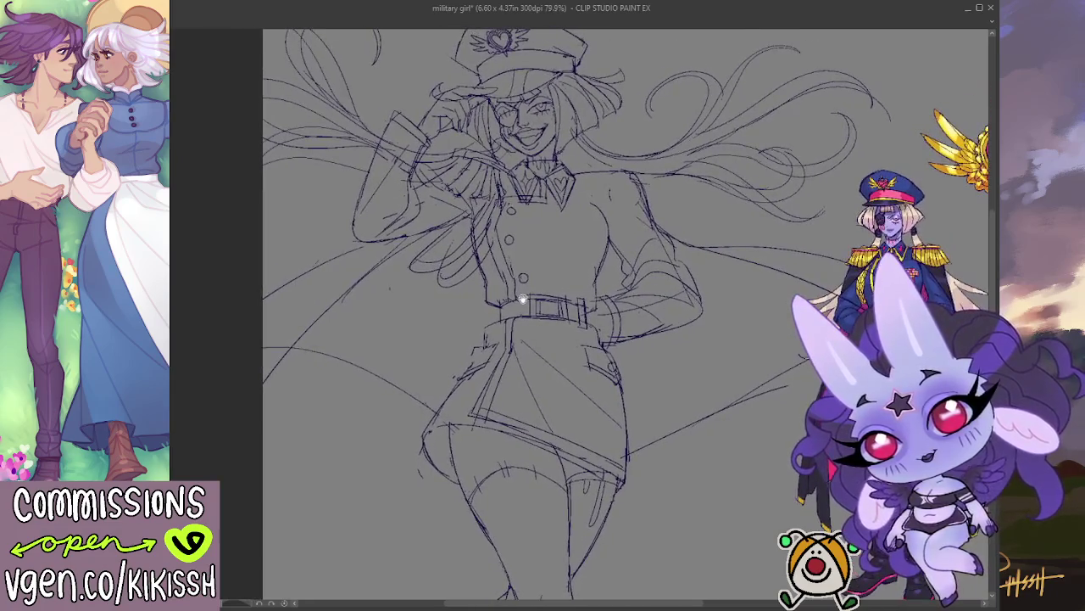
key("ctrl+z")
key("ctrl+z")
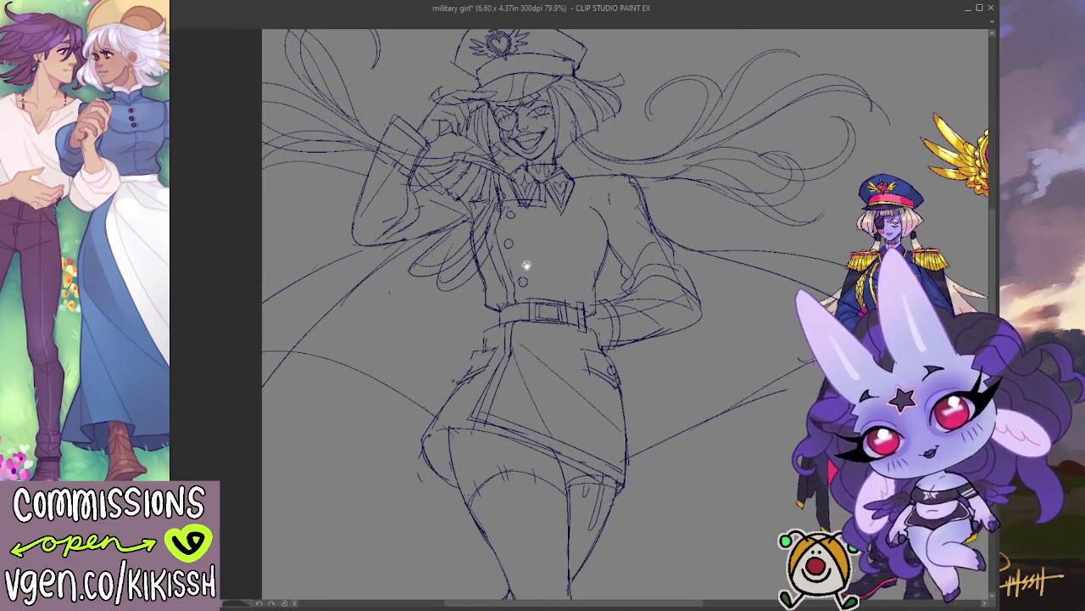
scroll(527, 130, "up", 3)
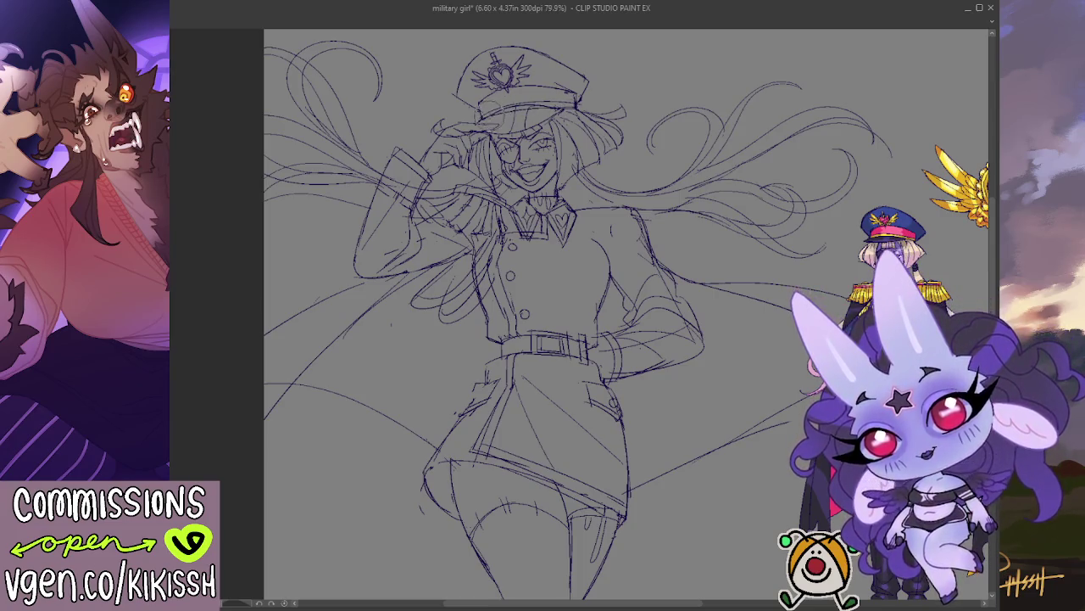
Pan the canvas until the coloured reference figure on the right is fully visible.
left_click_drag(698, 183, 730, 161)
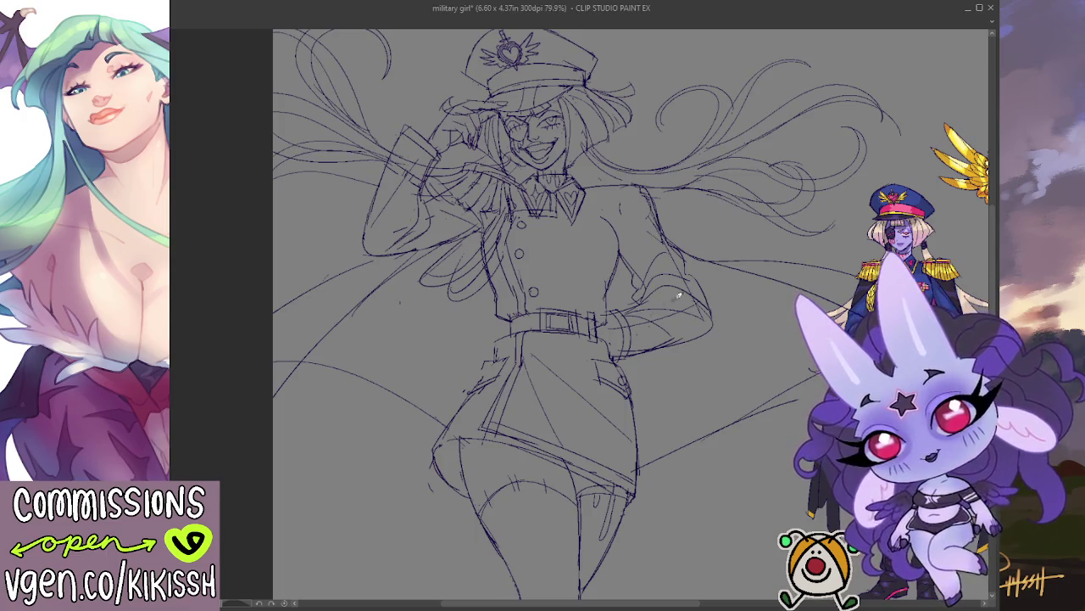
scroll(743, 242, "down", 2)
mouse_move(735, 280)
left_mouse_down()
mouse_move(748, 333)
mouse_move(618, 308)
mouse_move(743, 296)
left_mouse_up()
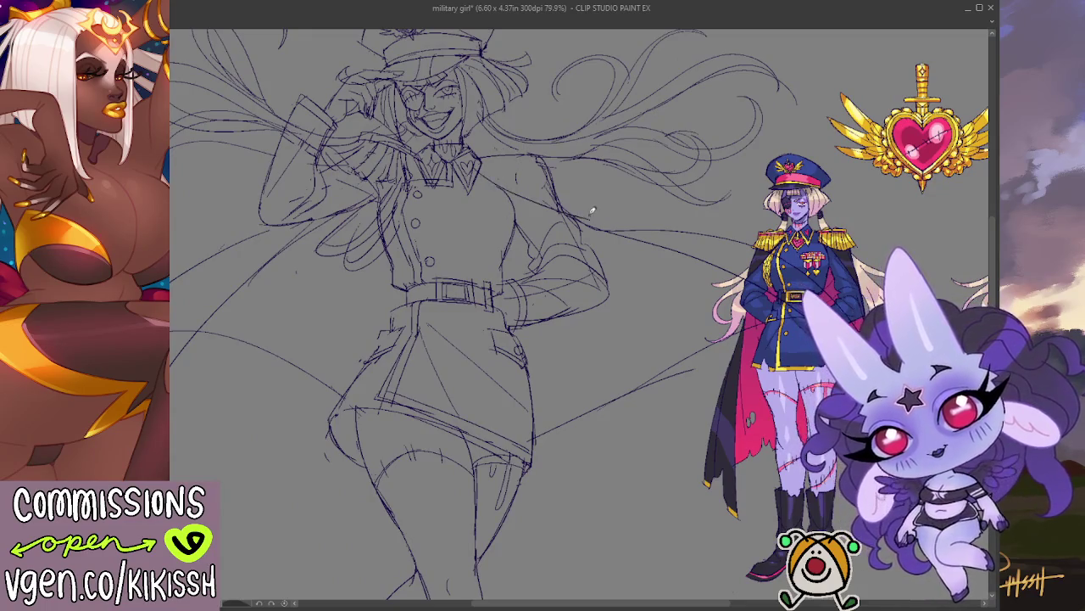
Sketch the epaulette line across the shoulder and a short stroke near the collar.
left_click_drag(617, 225, 473, 167)
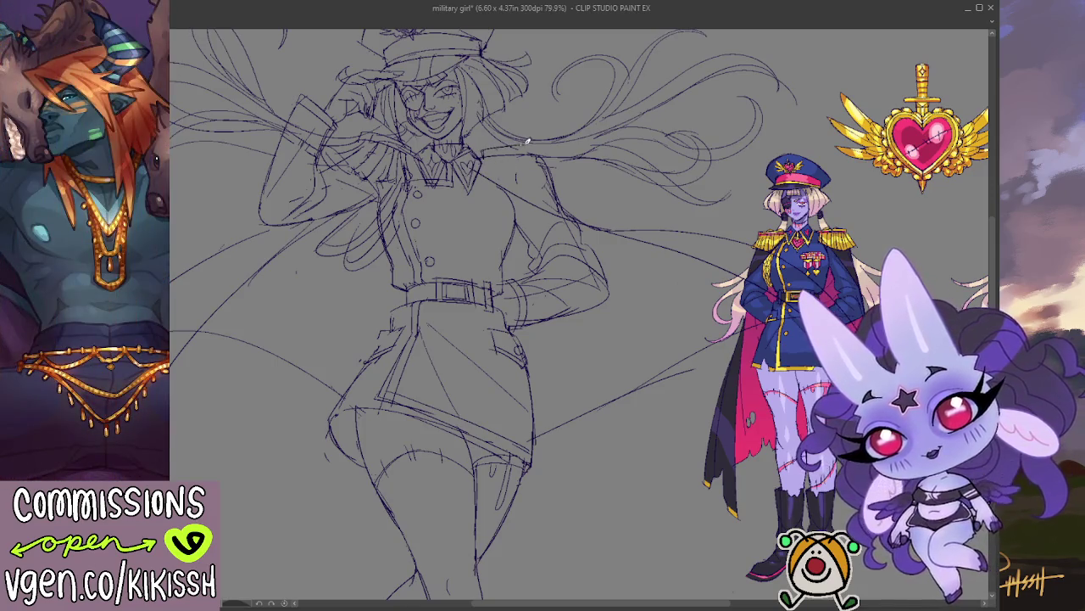
left_click_drag(541, 145, 485, 155)
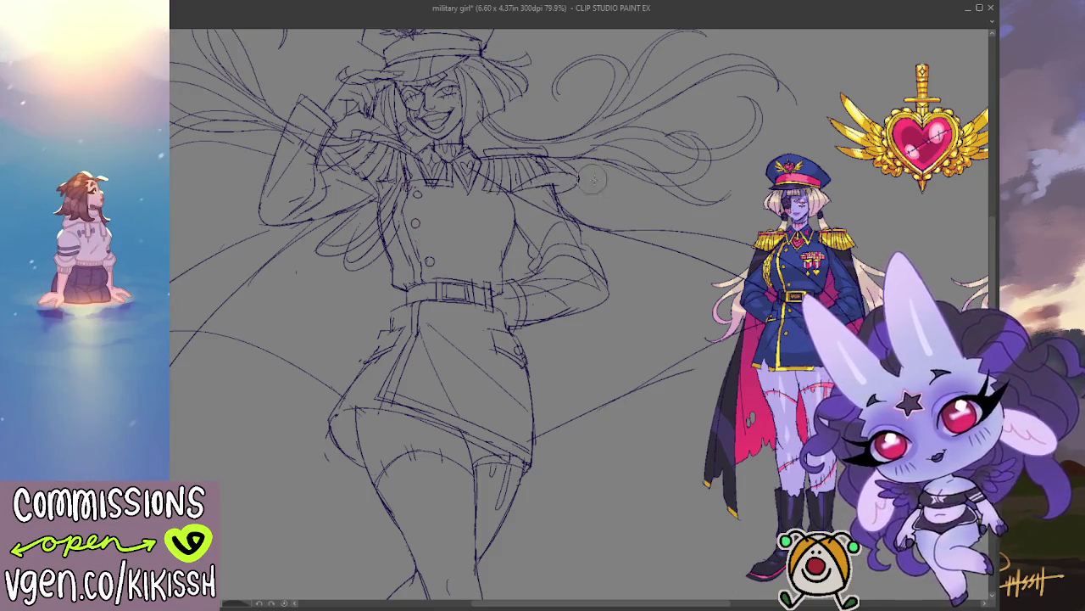
mouse_move(641, 152)
left_mouse_down()
mouse_move(703, 165)
mouse_move(720, 153)
mouse_move(744, 164)
mouse_move(758, 211)
mouse_move(717, 192)
mouse_move(531, 179)
left_mouse_up()
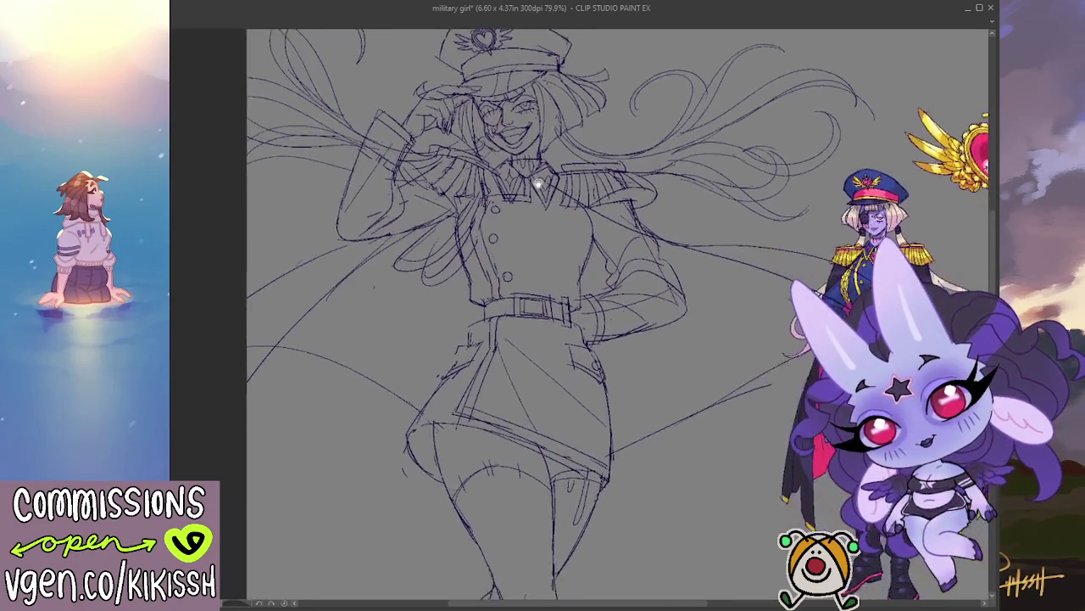
mouse_move(626, 285)
left_mouse_down()
mouse_move(664, 345)
mouse_move(654, 209)
mouse_move(675, 246)
mouse_move(543, 244)
left_mouse_up()
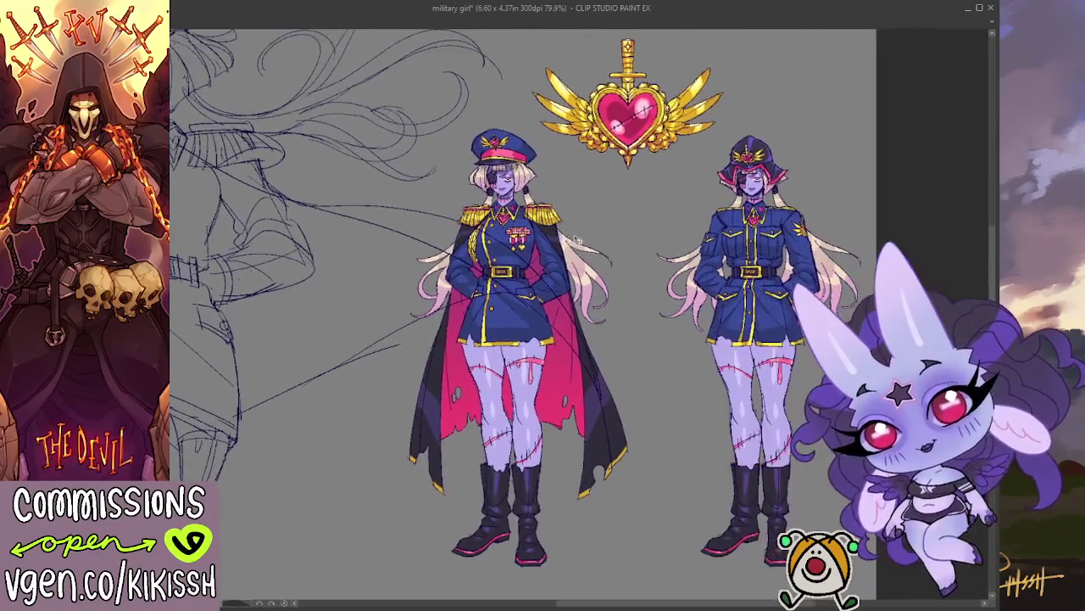
Zoom out and slide the whole sketch layer right over the coloured reference.
scroll(512, 254, "down", 3)
left_click_drag(513, 254, 692, 265)
scroll(496, 204, "up", 1)
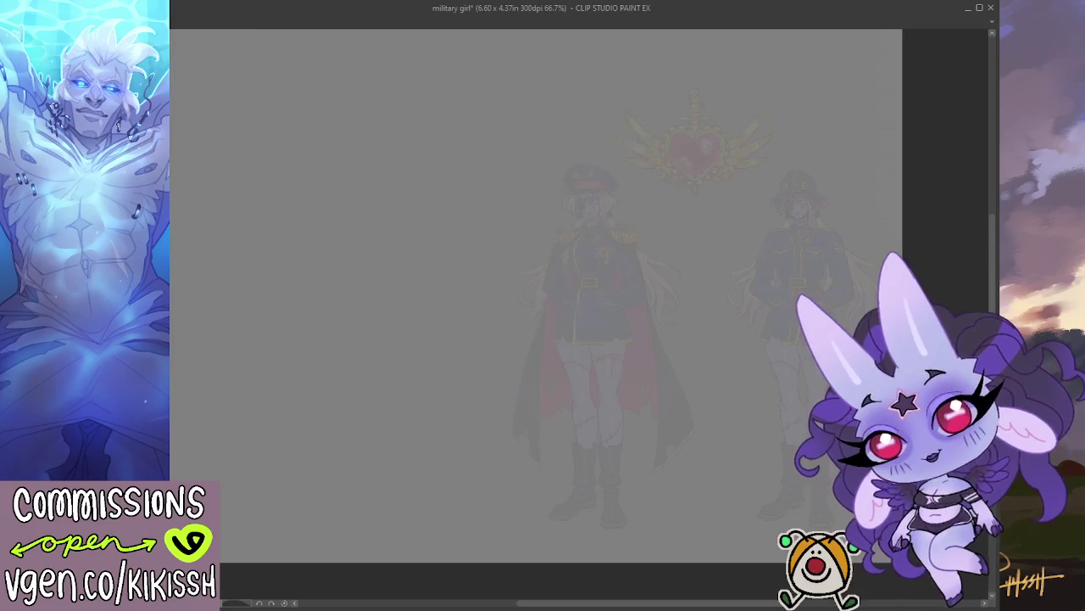
Sketch the cape's long sweeping left edge down toward the lower-left corner.
left_click_drag(353, 302, 418, 289)
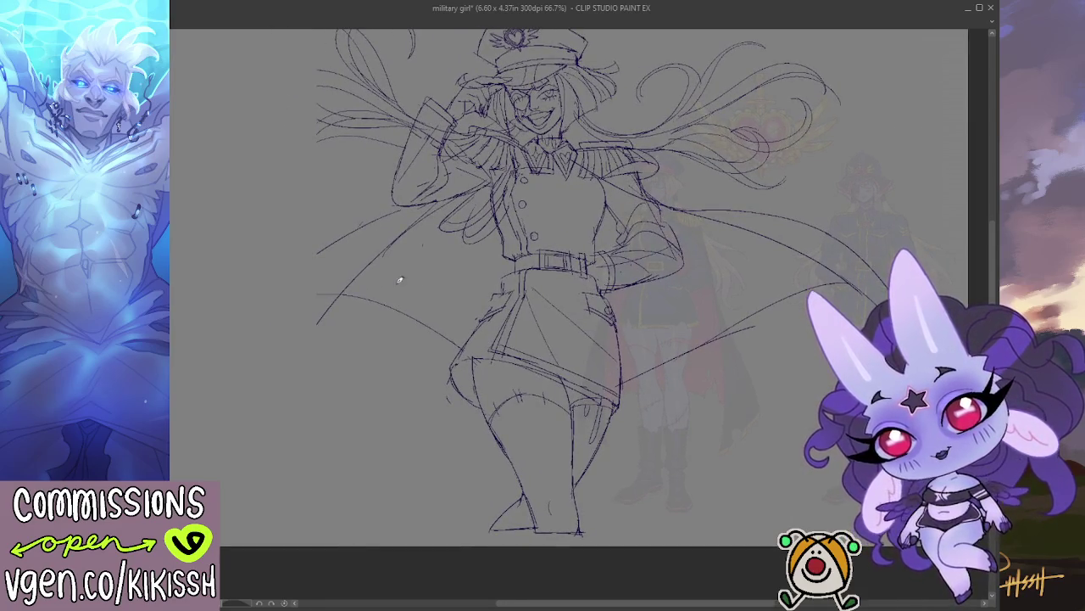
mouse_move(259, 312)
left_mouse_down()
mouse_move(244, 317)
mouse_move(213, 425)
left_mouse_up()
mouse_move(345, 291)
left_mouse_down()
mouse_move(207, 465)
mouse_move(237, 335)
left_mouse_up()
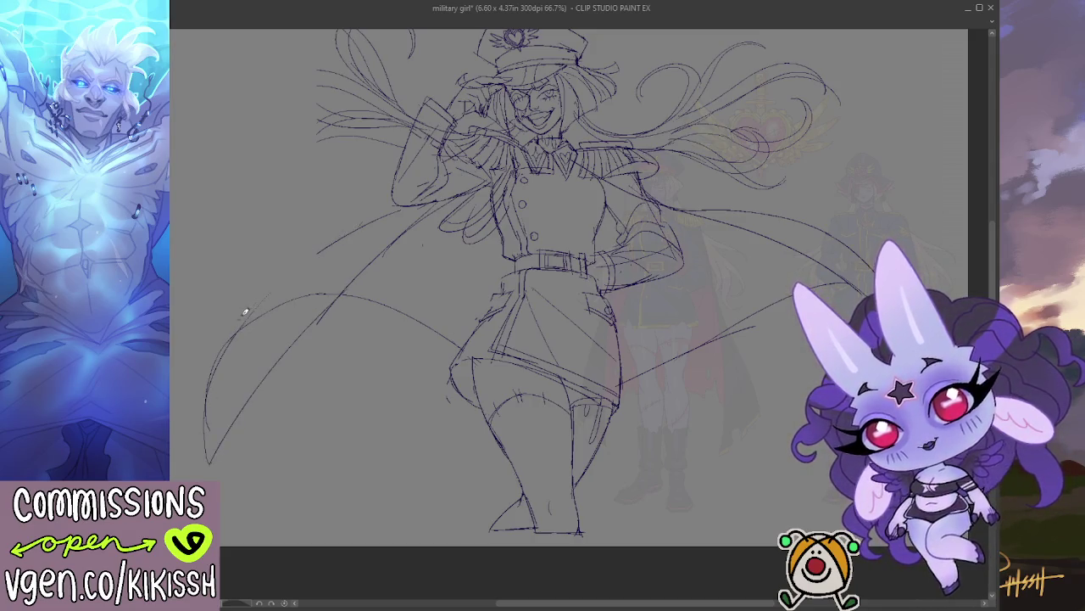
left_click_drag(243, 303, 204, 452)
key("ctrl+z")
left_click_drag(243, 302, 211, 456)
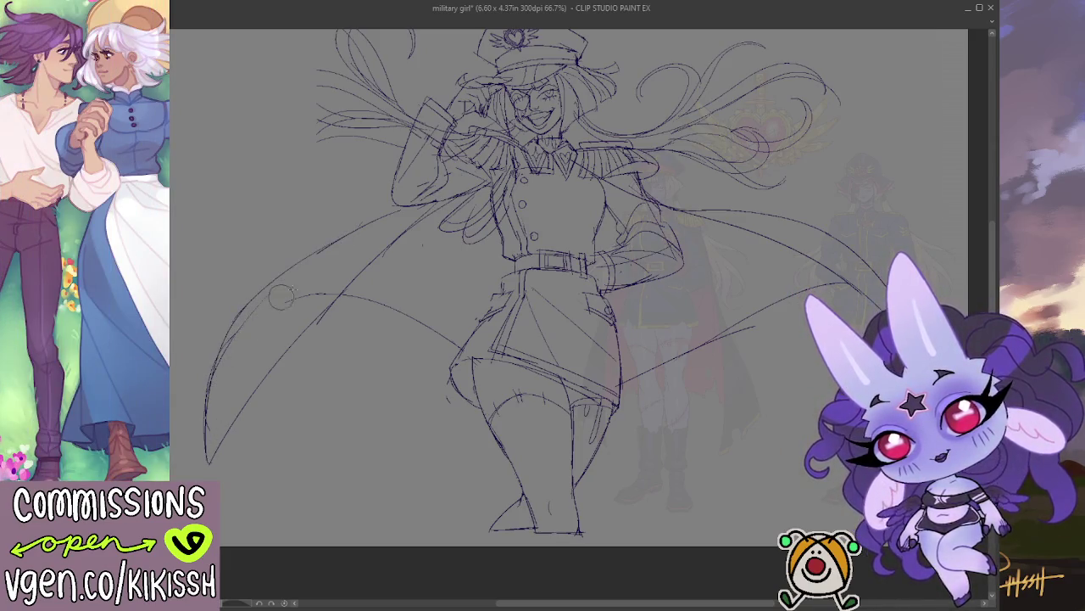
Draw a curved hair strand at the upper left, comparing versions with undo and redo.
mouse_move(594, 308)
left_mouse_down()
mouse_move(562, 387)
mouse_move(622, 374)
left_mouse_up()
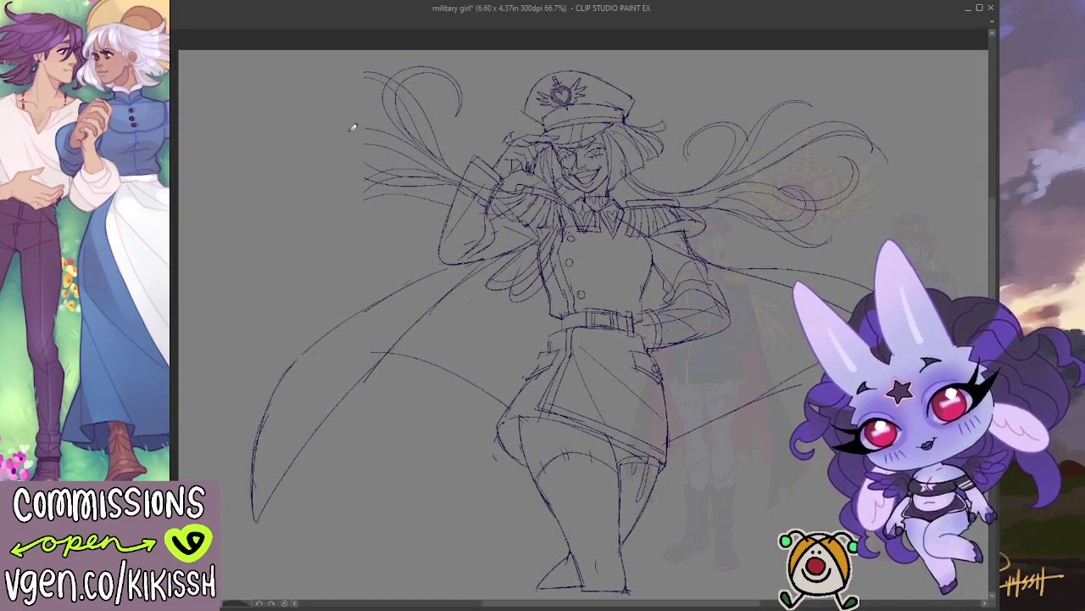
left_click_drag(361, 125, 245, 164)
key("ctrl+z")
key("ctrl+y")
key("ctrl+z")
left_click_drag(351, 124, 270, 193)
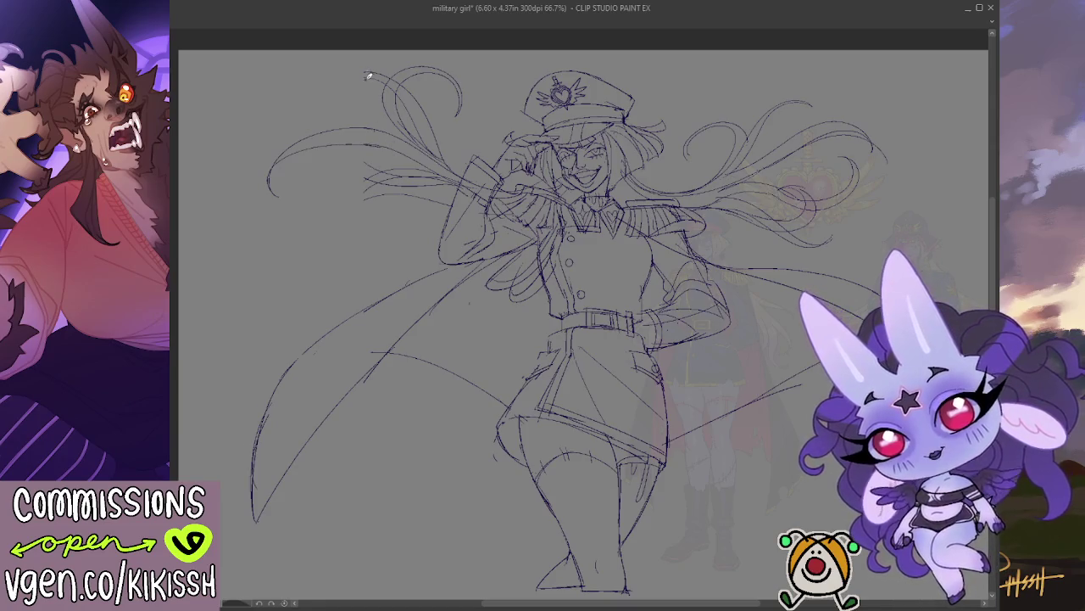
Add looping strands through the left hair beside the cap, then undo the last cape stroke.
mouse_move(364, 73)
left_mouse_down()
mouse_move(317, 109)
mouse_move(389, 72)
left_mouse_up()
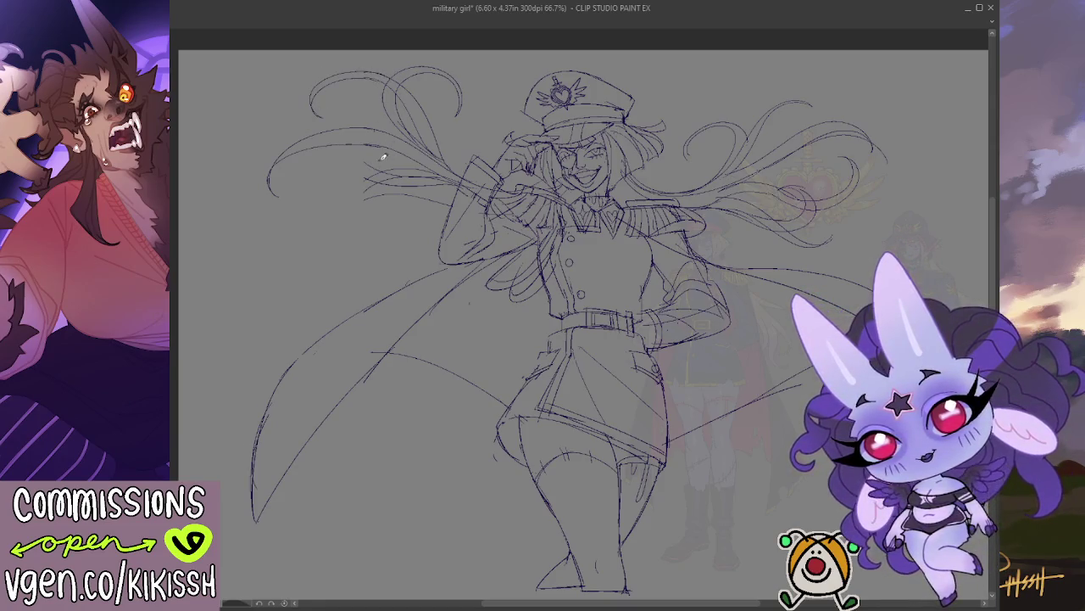
mouse_move(381, 166)
left_mouse_down()
mouse_move(369, 93)
mouse_move(332, 111)
mouse_move(365, 174)
mouse_move(343, 129)
mouse_move(390, 174)
mouse_move(371, 235)
mouse_move(395, 169)
left_mouse_up()
left_click_drag(364, 217, 389, 194)
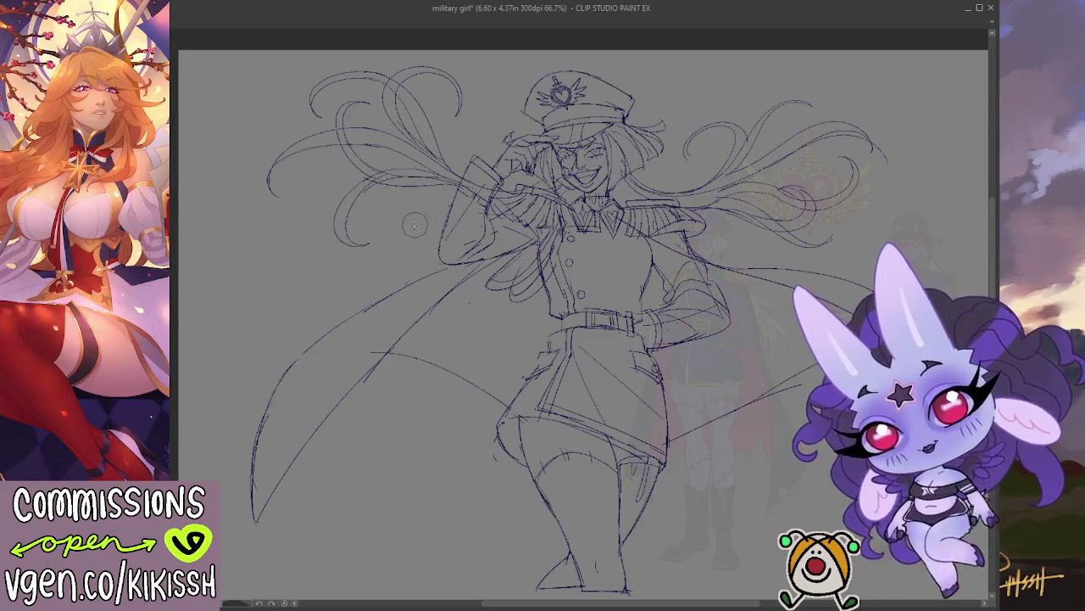
mouse_move(447, 401)
left_mouse_down()
mouse_move(458, 416)
mouse_move(430, 399)
left_mouse_up()
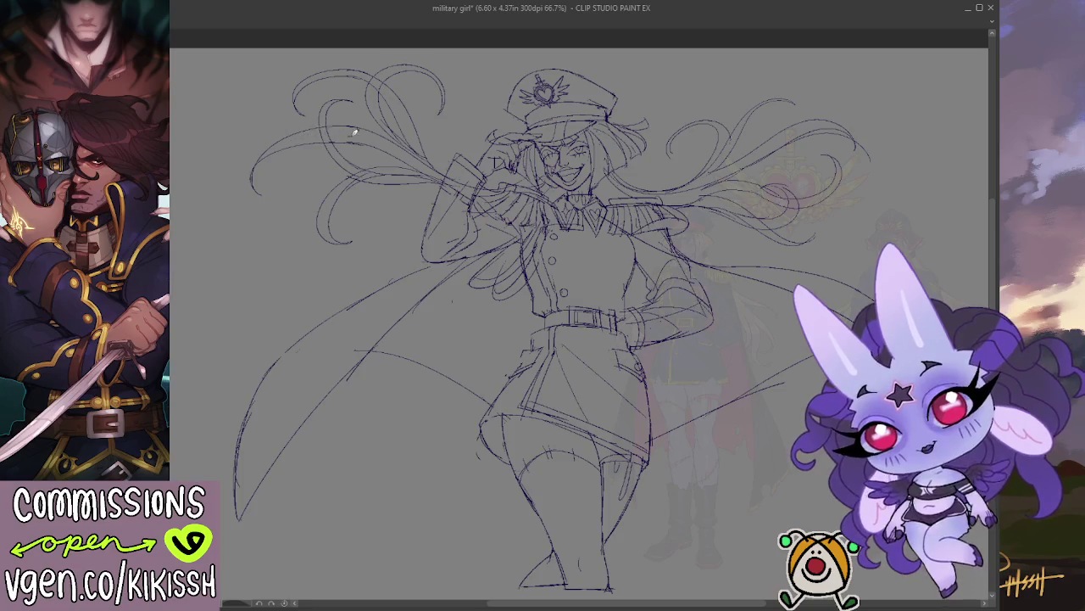
mouse_move(392, 141)
left_mouse_down()
mouse_move(283, 203)
mouse_move(312, 207)
mouse_move(326, 153)
mouse_move(423, 164)
mouse_move(434, 148)
left_mouse_up()
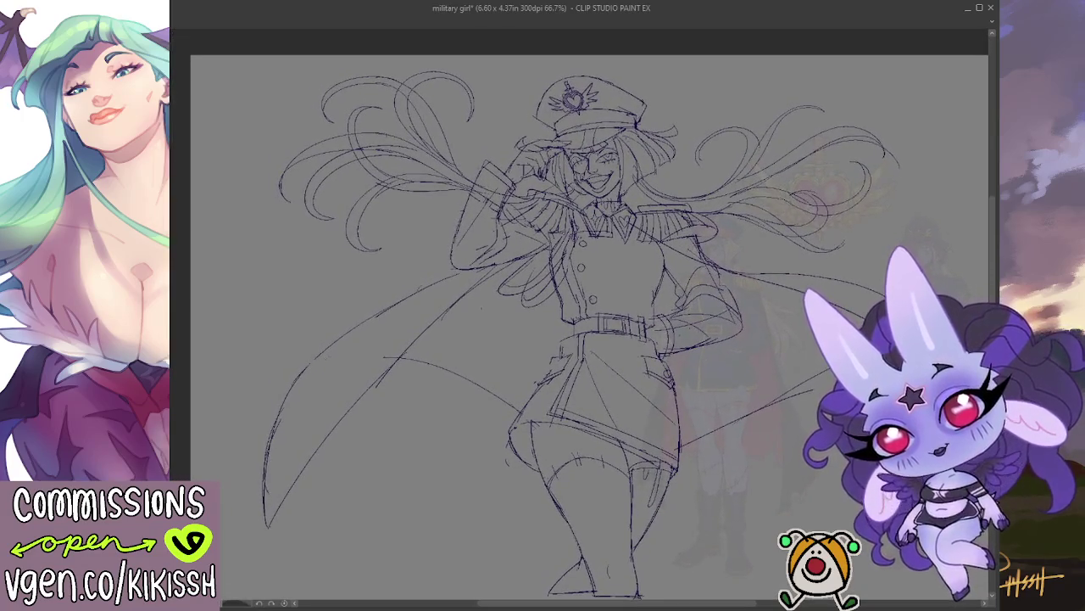
key("ctrl+z")
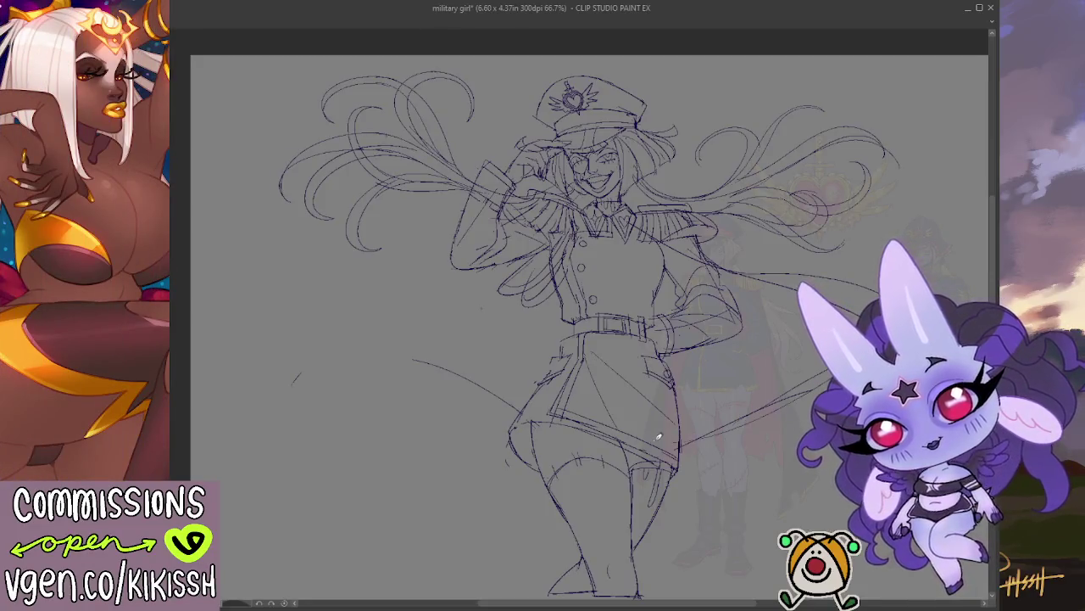
Try several cape outer-edge lines sweeping left at lower left, undoing each.
mouse_move(526, 411)
left_mouse_down()
mouse_move(424, 352)
mouse_move(285, 322)
left_mouse_up()
key("ctrl+z")
mouse_move(512, 411)
left_mouse_down()
mouse_move(426, 356)
mouse_move(282, 347)
left_mouse_up()
key("ctrl+z")
mouse_move(528, 412)
left_mouse_down()
mouse_move(260, 373)
mouse_move(241, 462)
mouse_move(412, 283)
mouse_move(449, 271)
left_mouse_up()
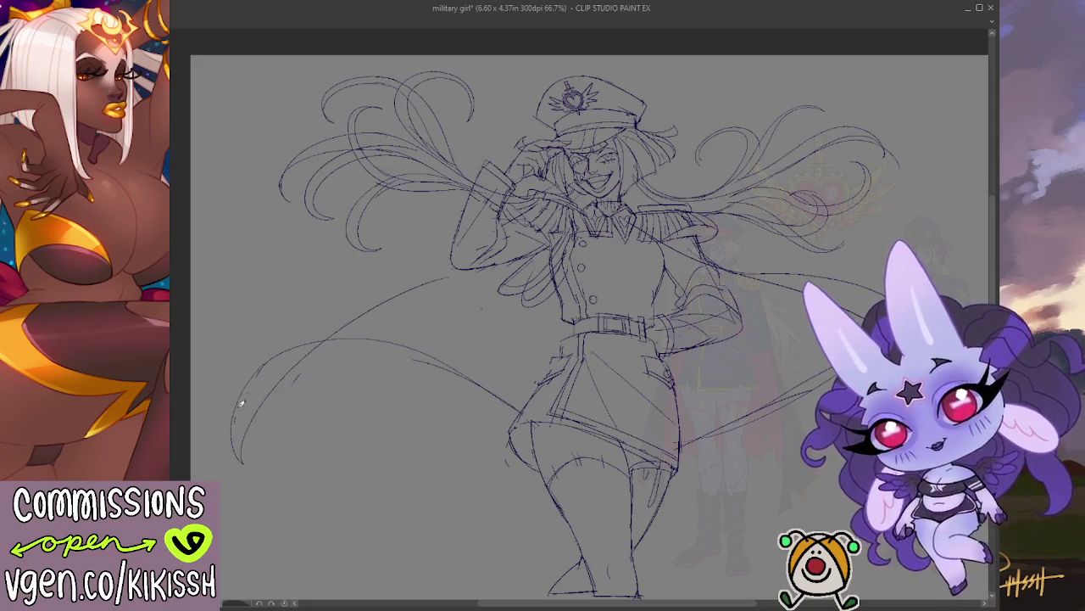
key("ctrl+z")
key("ctrl+z")
Redraw the cape's edge from the lower left up to the shoulder until it curves cleanly.
mouse_move(464, 266)
left_mouse_down()
mouse_move(273, 437)
mouse_move(240, 504)
mouse_move(272, 359)
left_mouse_up()
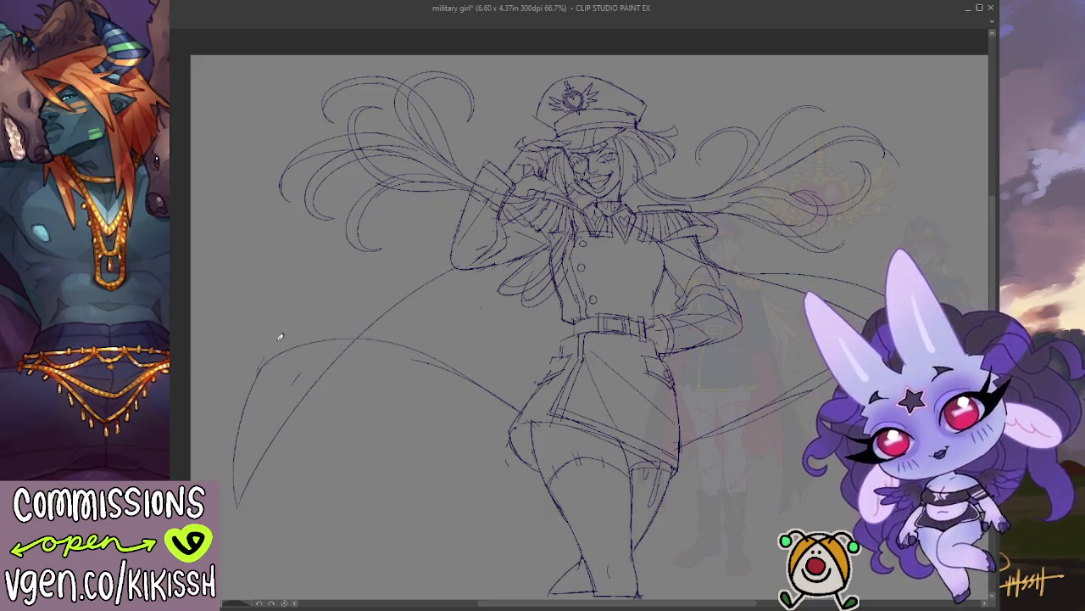
left_click_drag(256, 375, 458, 268)
key("ctrl+z")
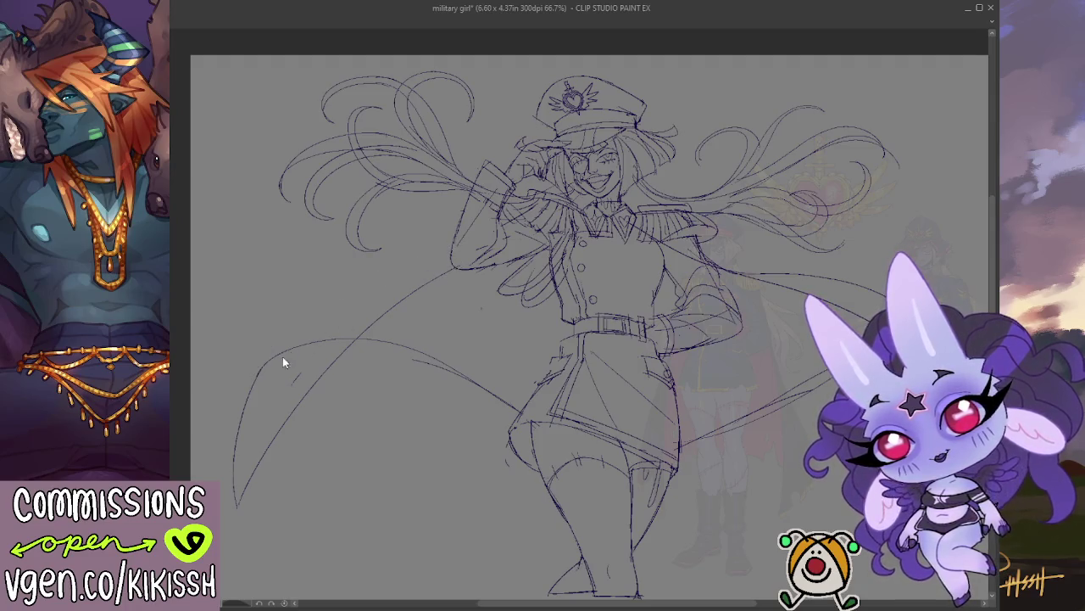
left_click_drag(272, 352, 464, 259)
key("ctrl+z")
left_click_drag(259, 373, 447, 246)
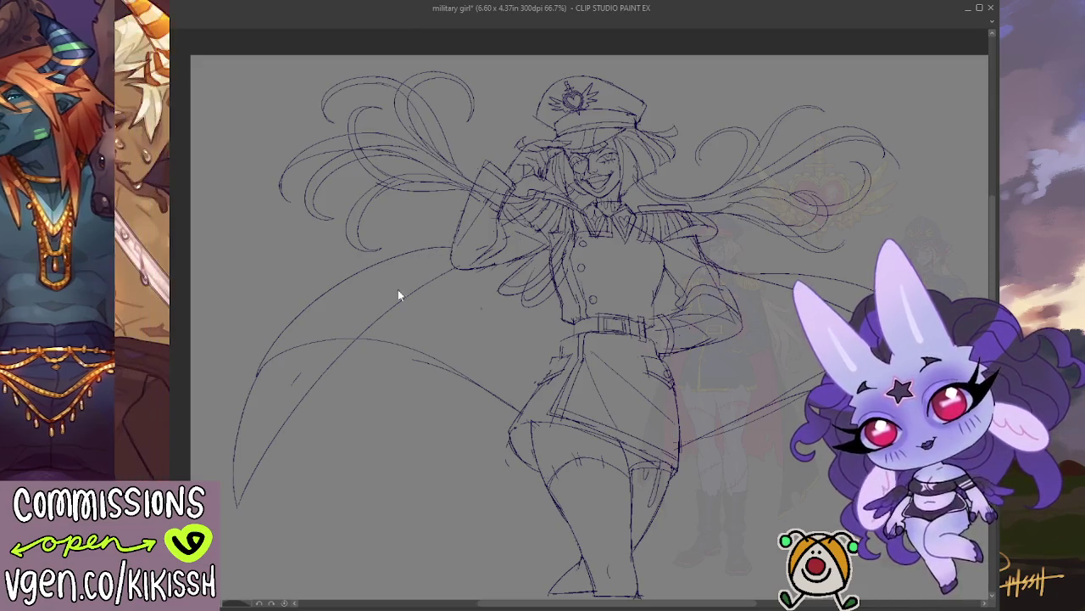
key("ctrl+z")
left_click_drag(264, 362, 449, 265)
key("ctrl+z")
left_click_drag(271, 356, 421, 261)
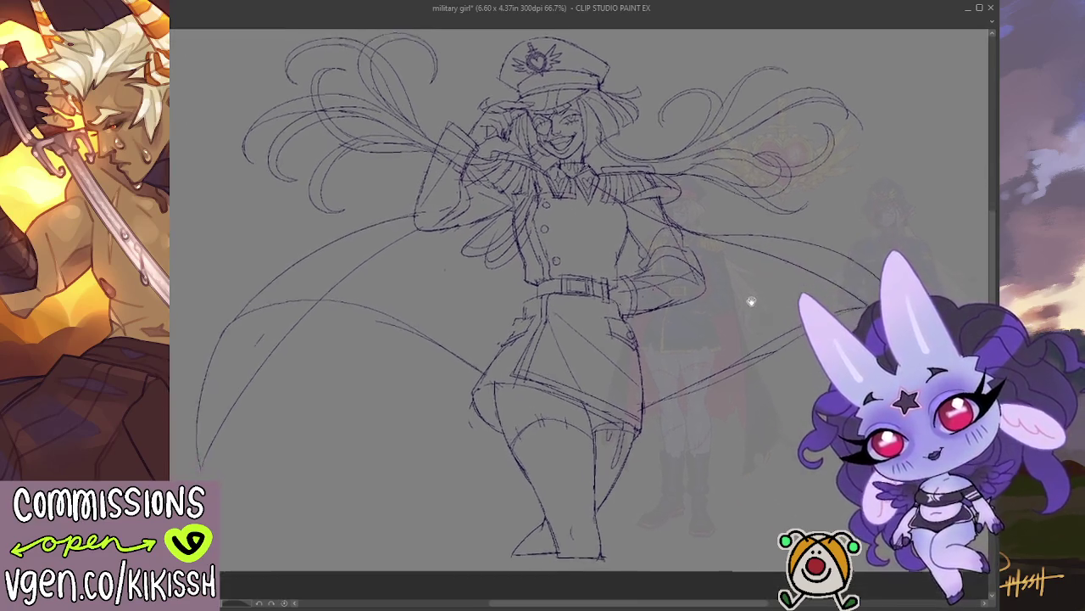
left_click_drag(708, 257, 735, 323)
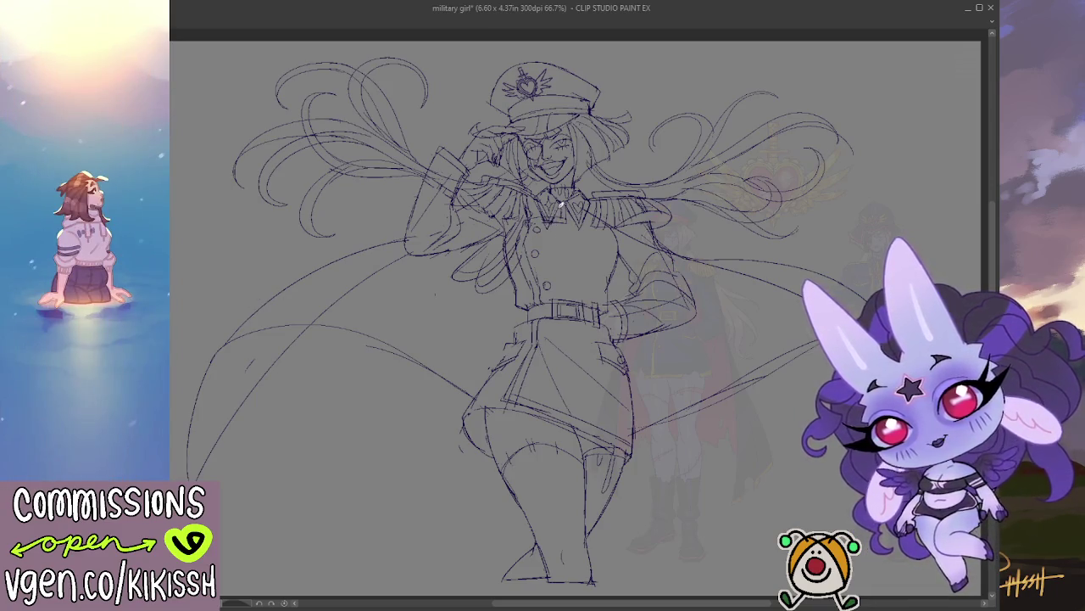
left_click_drag(700, 214, 700, 182)
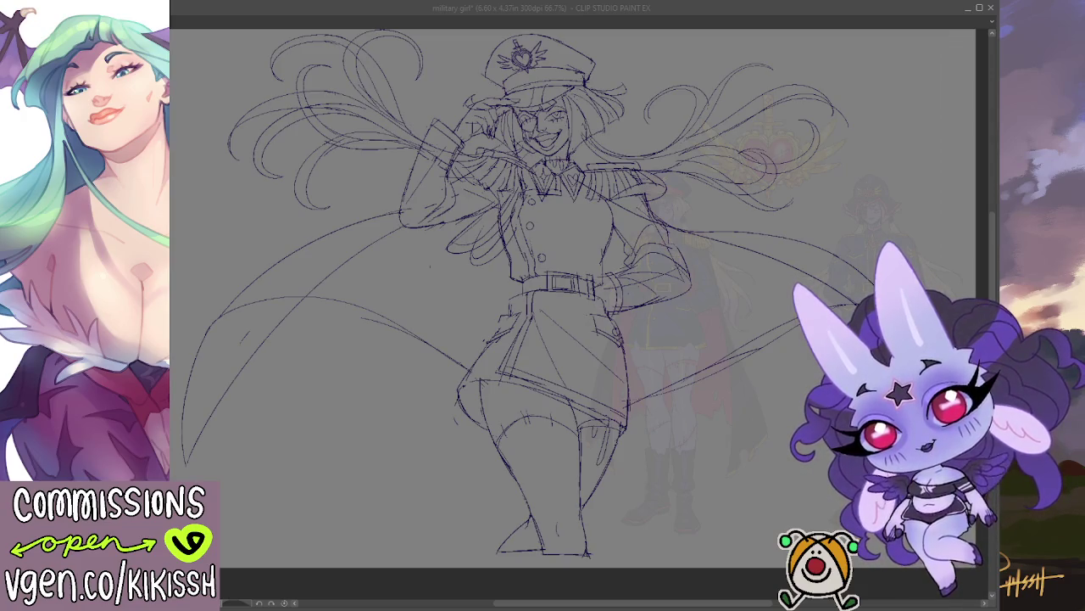
key("alt+Tab")
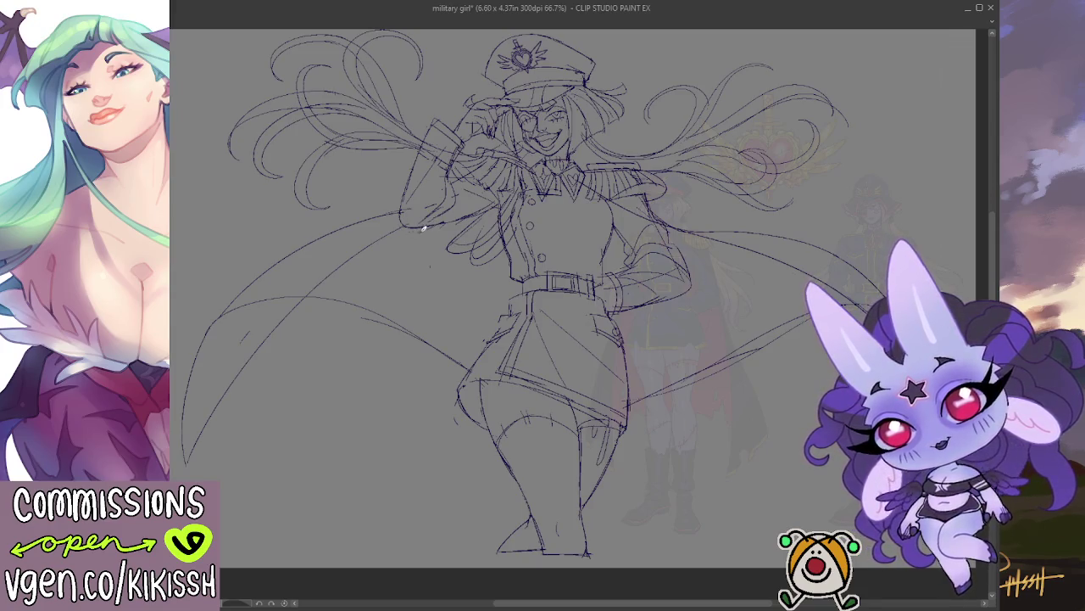
left_click_drag(423, 161, 471, 199)
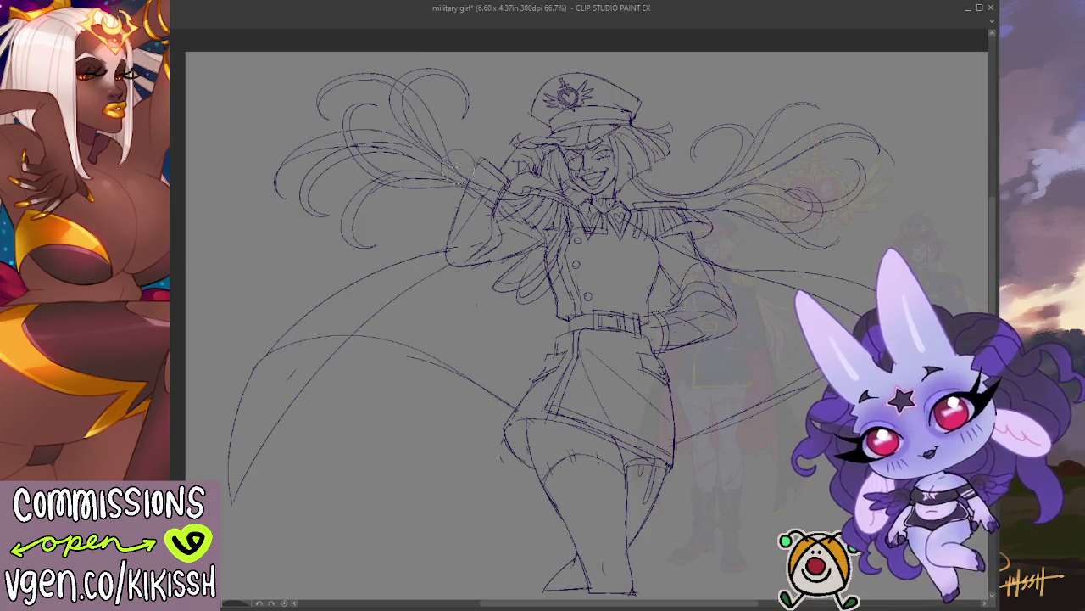
Erase the old hair swirls at the upper left and over the heart emblem.
mouse_move(462, 170)
left_mouse_down()
mouse_move(415, 182)
mouse_move(450, 83)
mouse_move(356, 157)
left_mouse_up()
left_click_drag(373, 85, 246, 219)
mouse_move(734, 204)
left_mouse_down()
mouse_move(758, 225)
mouse_move(805, 191)
left_mouse_up()
mouse_move(772, 229)
left_mouse_down()
mouse_move(865, 193)
mouse_move(810, 245)
left_mouse_up()
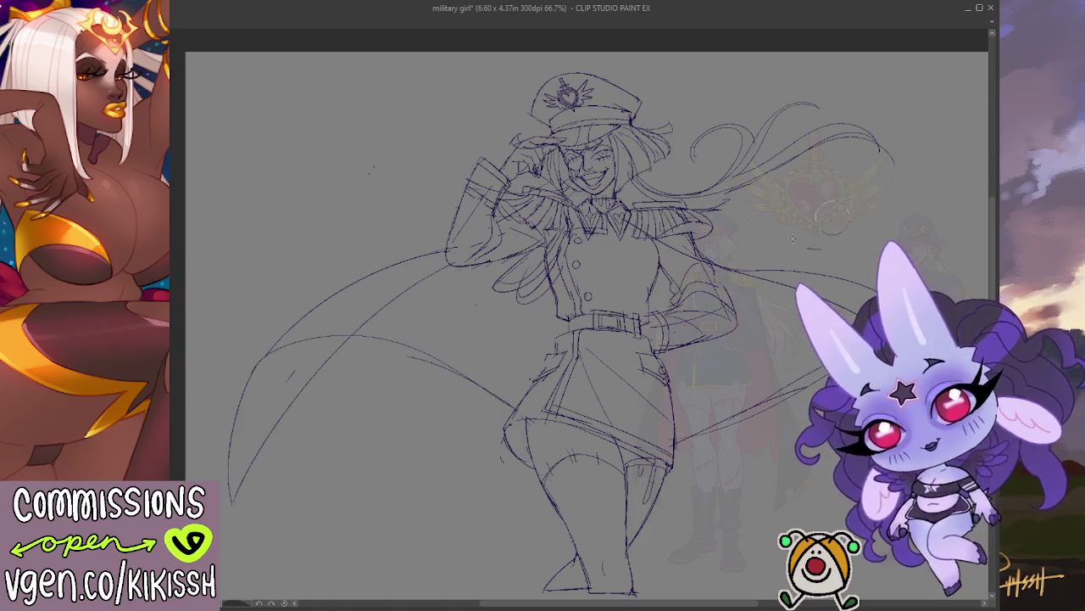
Draw new long curving hair strands to the right, erasing and undoing misplaced ones.
left_click_drag(731, 192, 914, 200)
left_click_drag(742, 197, 737, 181)
mouse_move(816, 181)
left_mouse_down()
mouse_move(818, 229)
mouse_move(742, 210)
left_mouse_up()
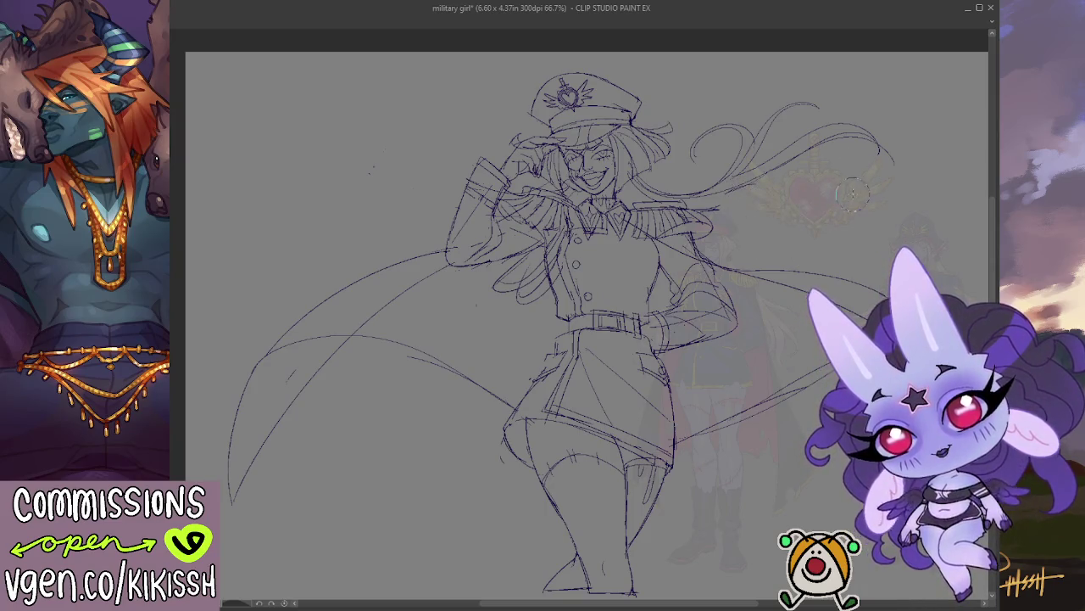
mouse_move(794, 187)
left_mouse_down()
mouse_move(895, 173)
mouse_move(908, 227)
left_mouse_up()
left_click_drag(900, 190, 721, 202)
key("ctrl+z")
key("ctrl+z")
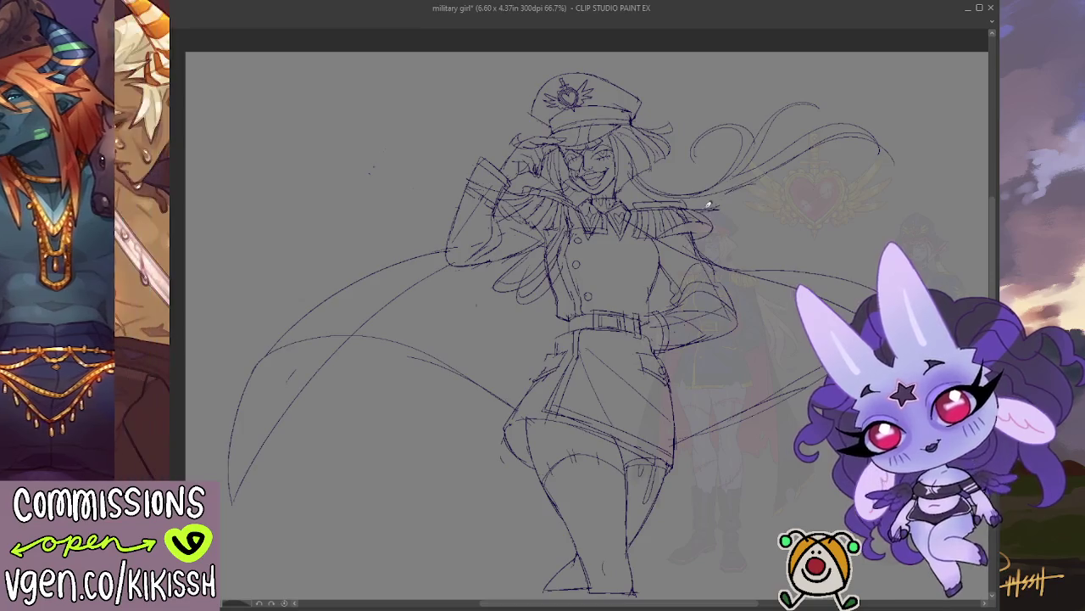
mouse_move(823, 182)
left_mouse_down()
mouse_move(904, 213)
mouse_move(858, 161)
left_mouse_up()
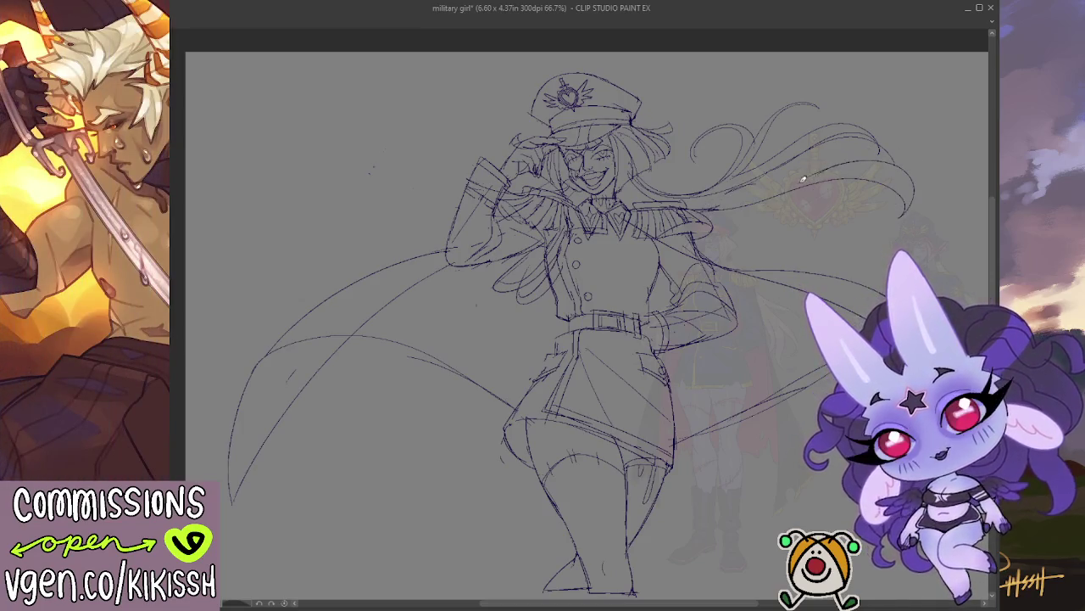
key("ctrl+z")
key("ctrl+z")
Extend long strands past the shoulder and add looping strands at the right hair tip.
mouse_move(722, 189)
left_mouse_down()
mouse_move(921, 214)
mouse_move(848, 186)
mouse_move(727, 211)
mouse_move(841, 179)
mouse_move(911, 185)
left_mouse_up()
left_click_drag(705, 203, 844, 252)
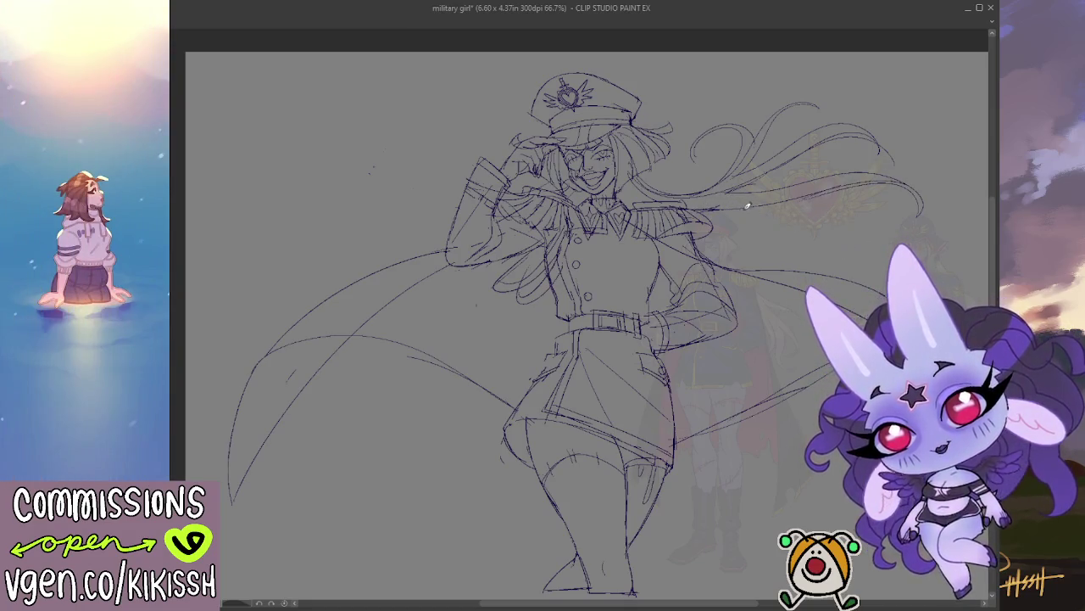
left_click_drag(720, 202, 873, 243)
key("ctrl+z")
mouse_move(720, 208)
left_mouse_down()
mouse_move(780, 222)
mouse_move(882, 186)
left_mouse_up()
key("ctrl+z")
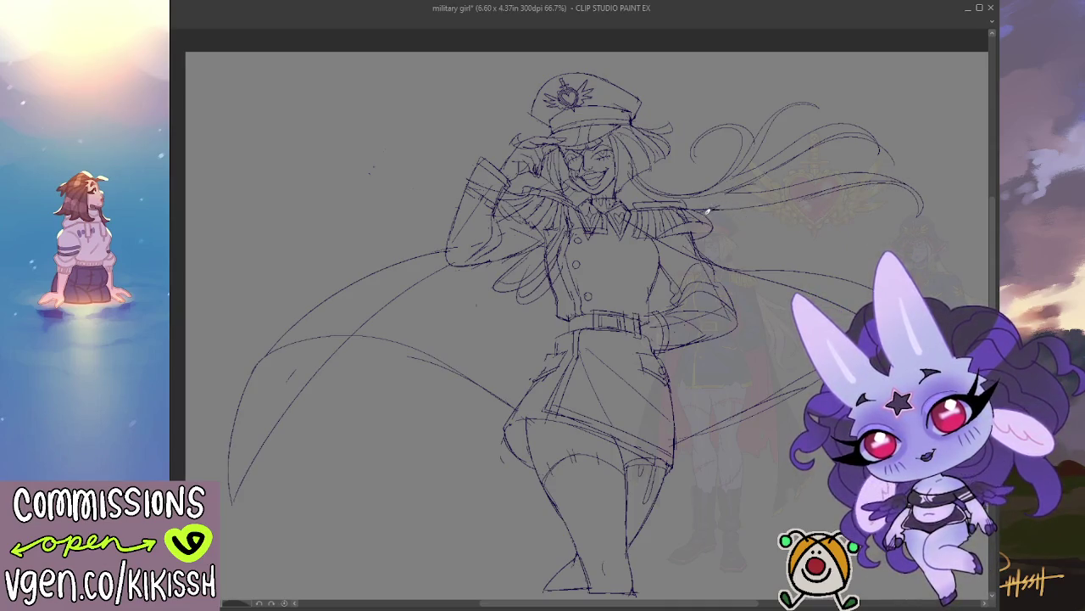
left_click_drag(717, 218, 947, 188)
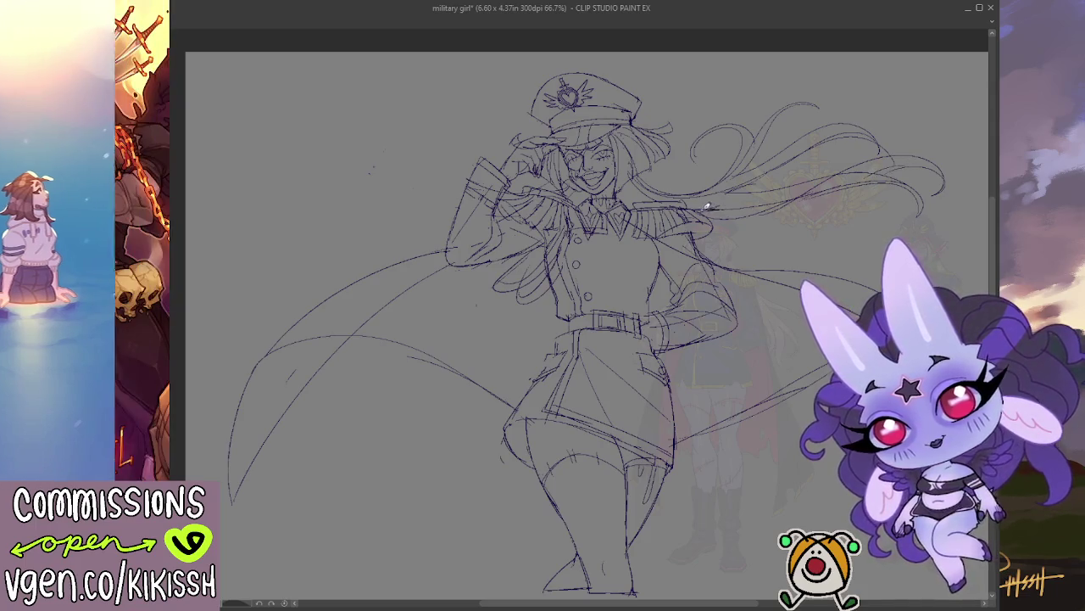
left_click_drag(793, 195, 845, 247)
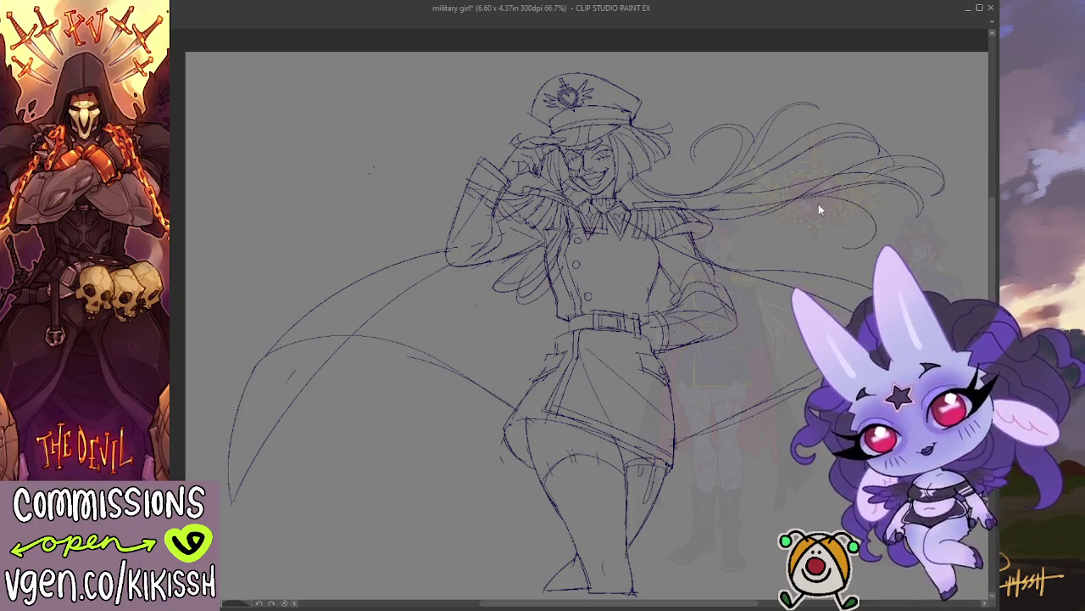
left_click_drag(848, 188, 819, 255)
left_click_drag(856, 216, 806, 253)
Finish the right hair tip, then draw long looping strands out to the left.
mouse_move(816, 204)
left_mouse_down()
mouse_move(768, 214)
mouse_move(582, 196)
left_mouse_up()
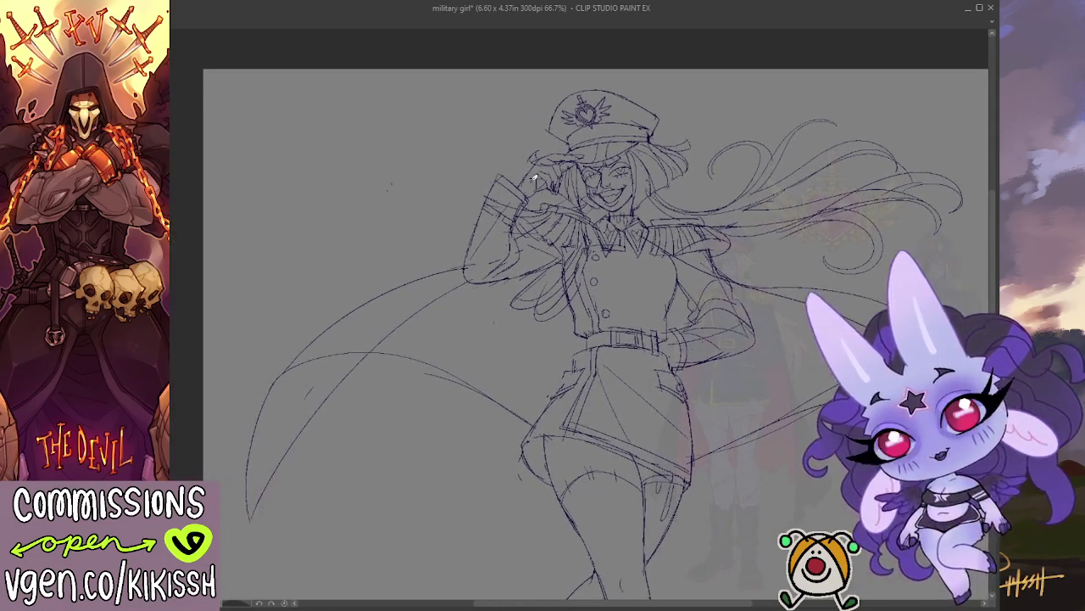
mouse_move(542, 206)
left_mouse_down()
mouse_move(424, 151)
mouse_move(352, 195)
mouse_move(503, 209)
mouse_move(283, 138)
mouse_move(315, 178)
left_mouse_up()
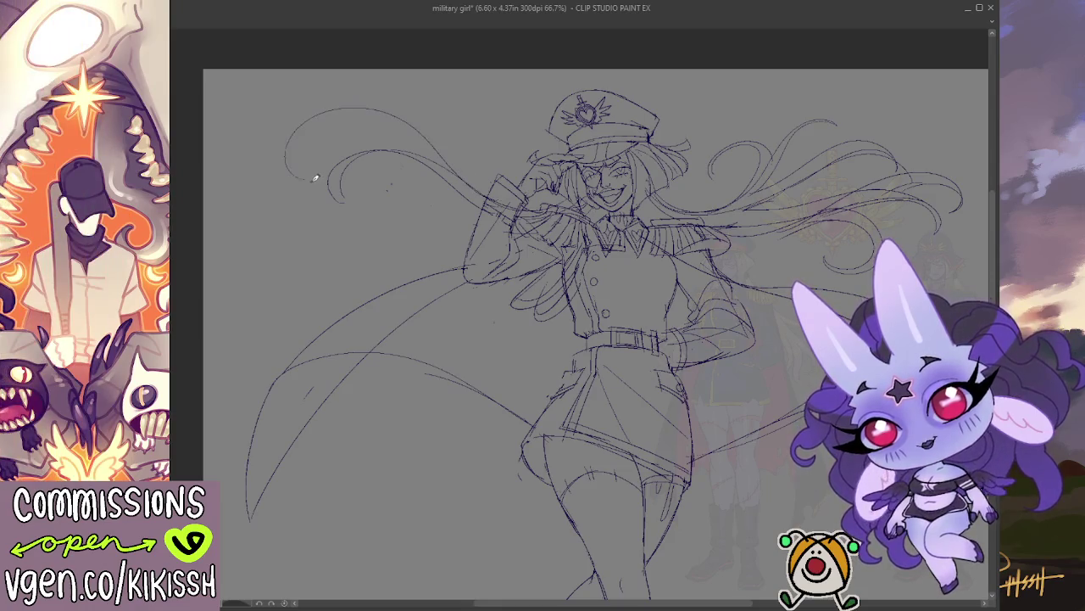
key("ctrl+z")
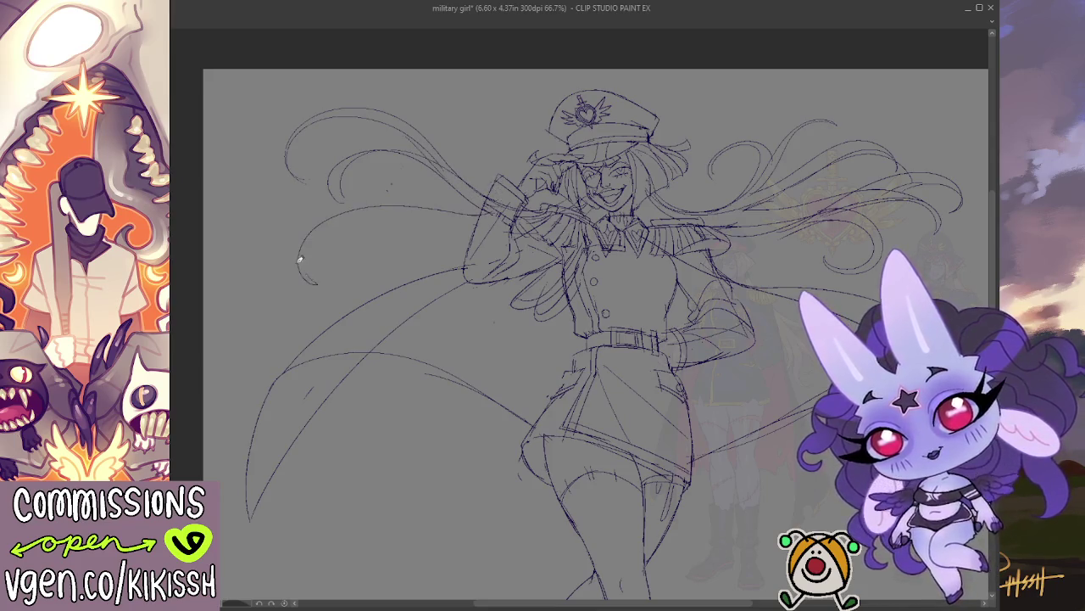
left_click_drag(384, 217, 492, 210)
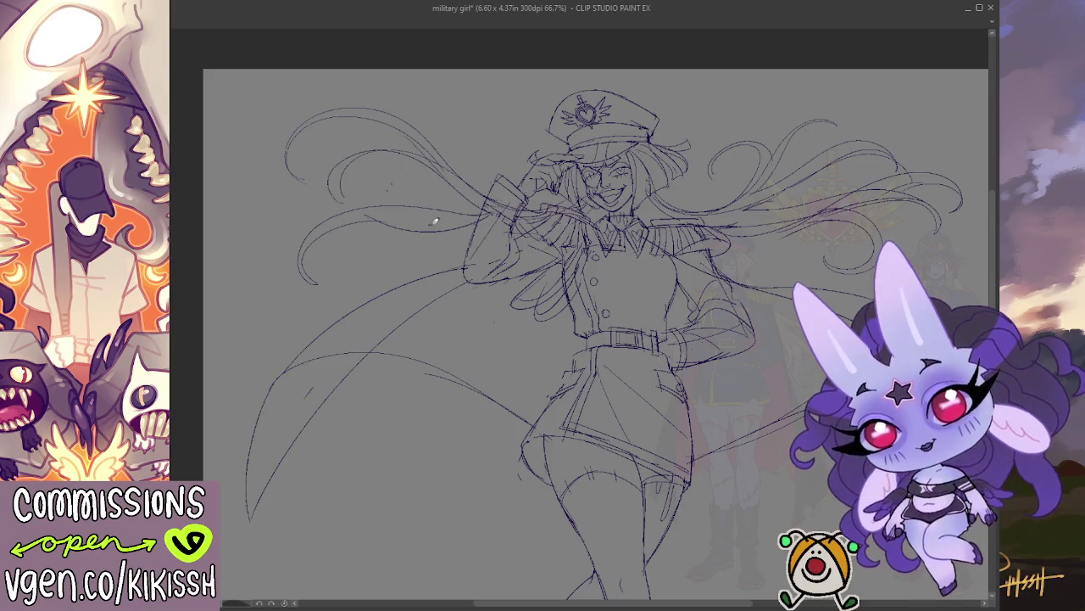
mouse_move(475, 185)
left_mouse_down()
mouse_move(409, 127)
mouse_move(392, 96)
left_mouse_up()
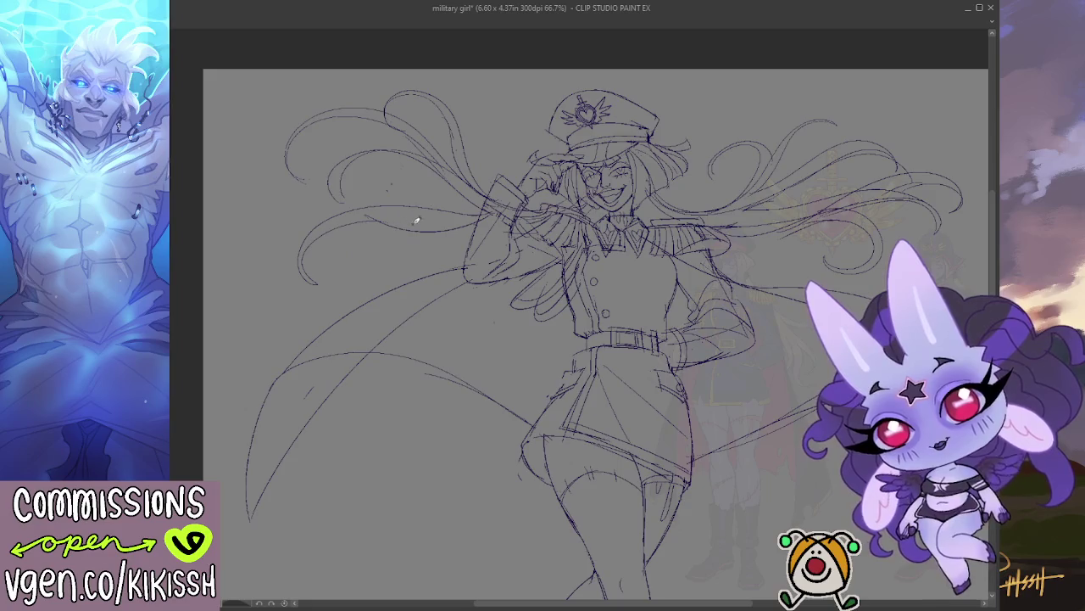
left_click_drag(480, 208, 406, 235)
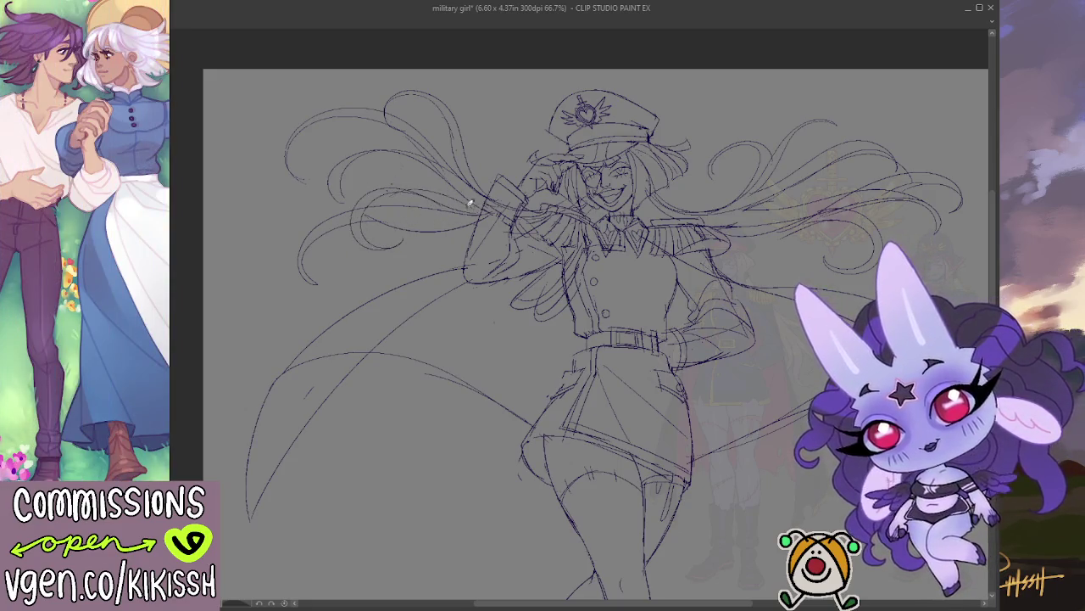
Sketch jagged torn curves across the left cape and a small hole shape in it.
scroll(768, 321, "down", 2)
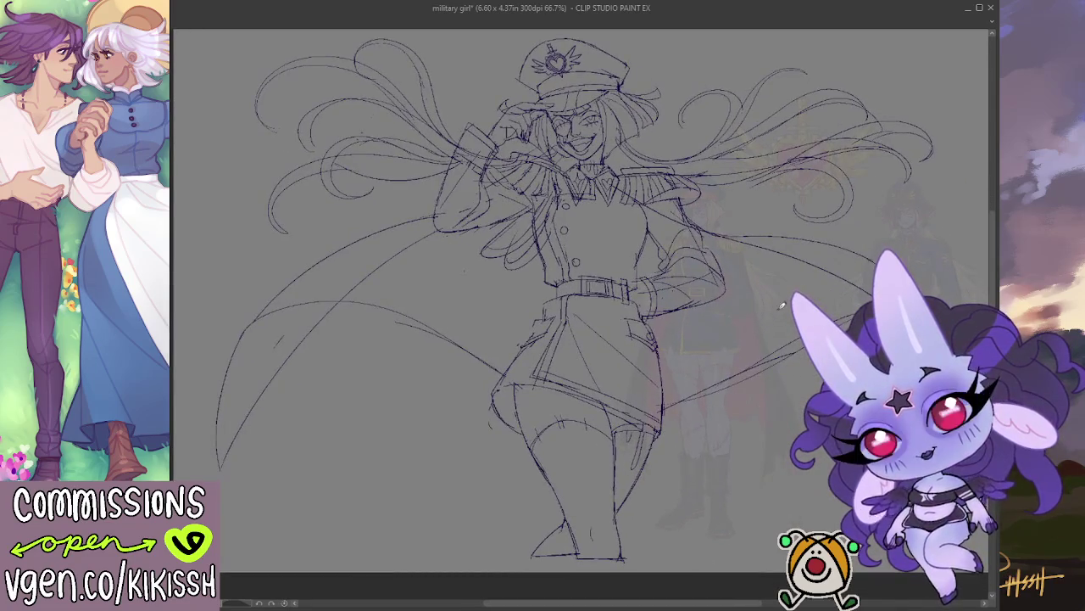
scroll(721, 308, "down", 1)
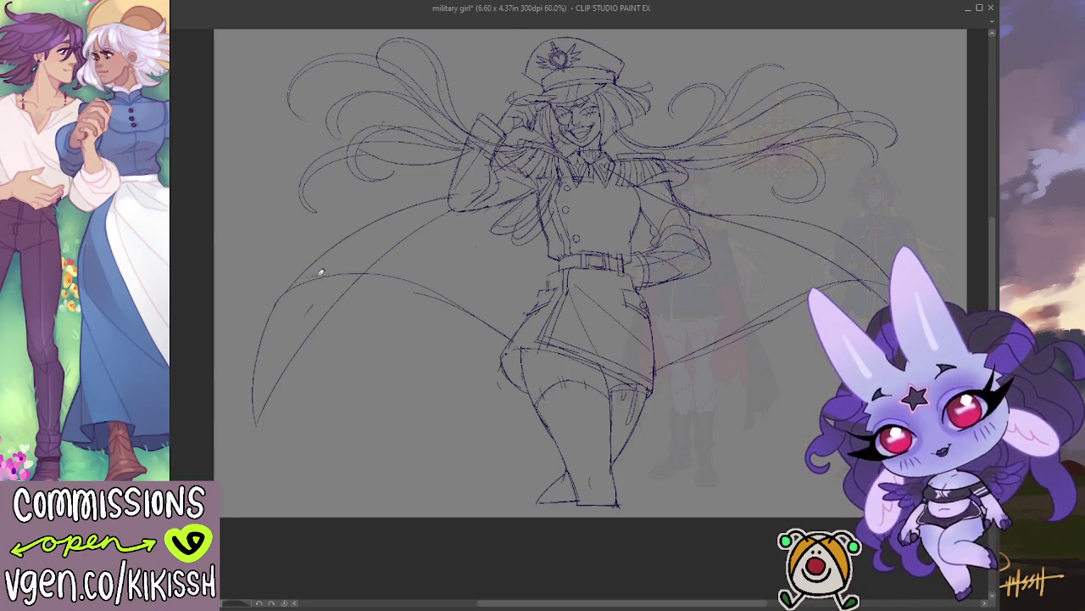
left_click_drag(304, 276, 521, 319)
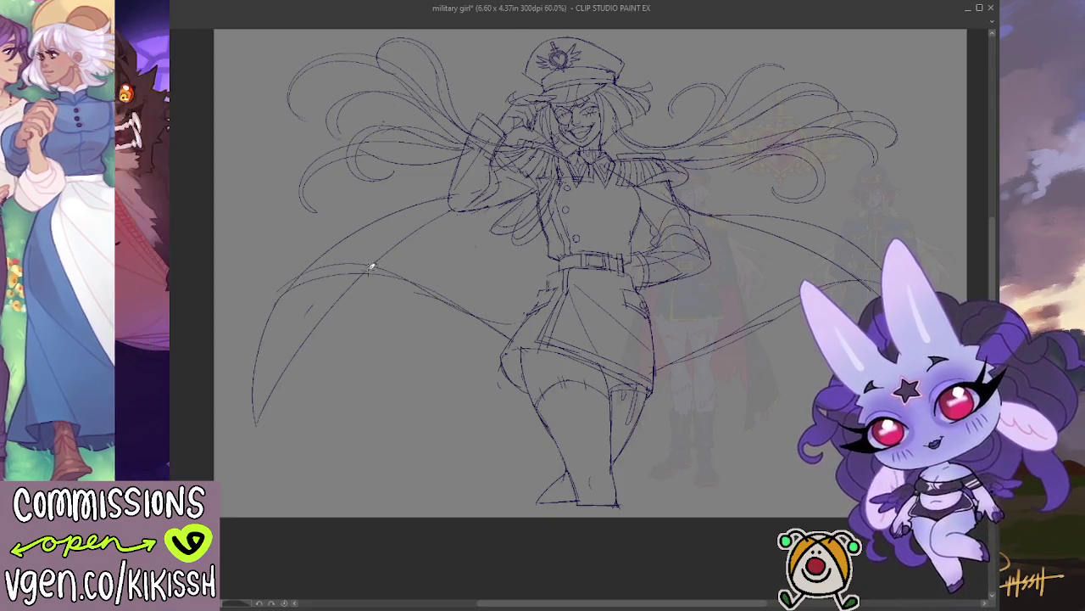
left_click_drag(288, 293, 345, 261)
mouse_move(285, 296)
left_mouse_down()
mouse_move(417, 266)
mouse_move(520, 314)
left_mouse_up()
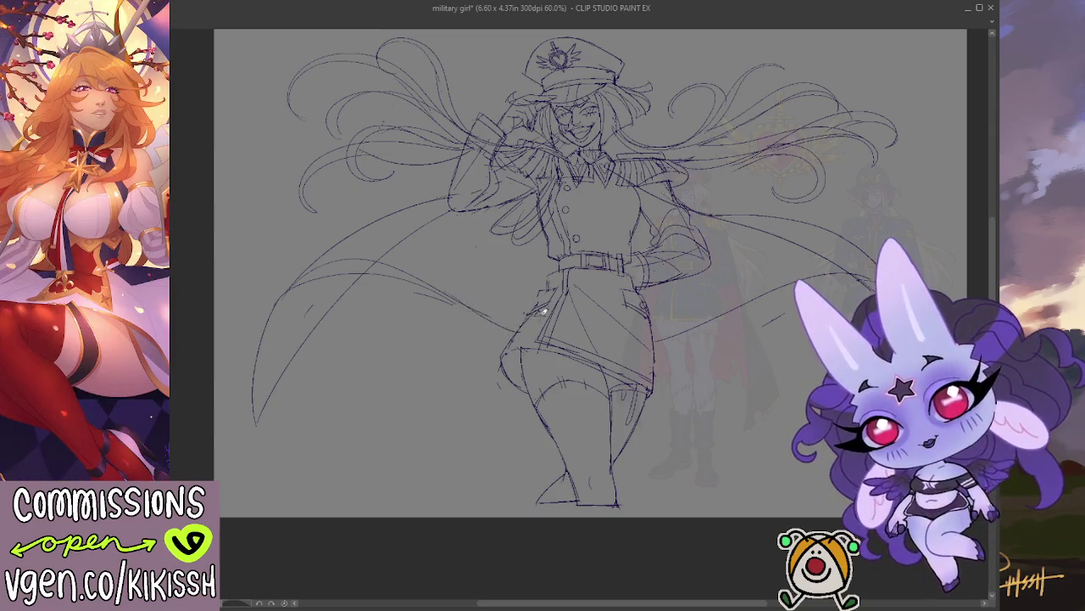
left_click_drag(716, 306, 731, 283)
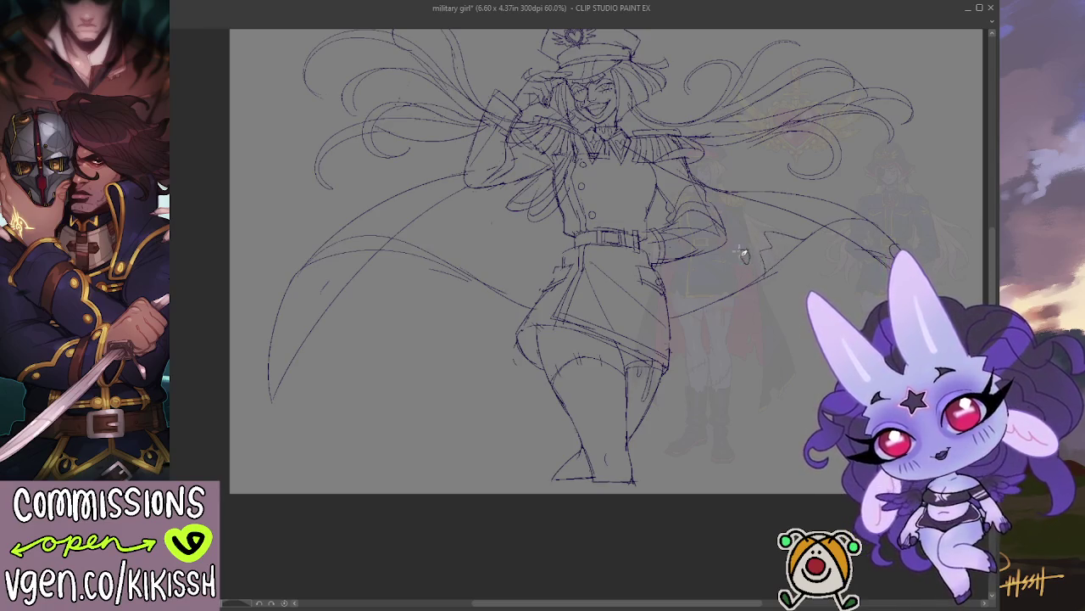
left_click_drag(741, 224, 746, 226)
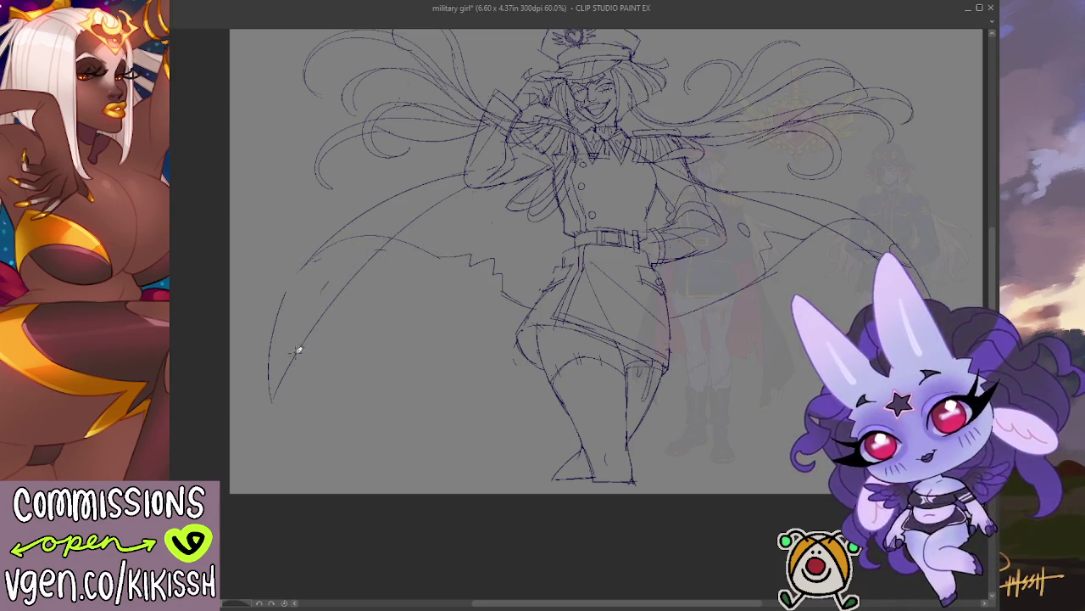
Sketch a looped hole and notched jagged tears along the left cape's outer edge.
left_click_drag(290, 301, 296, 286)
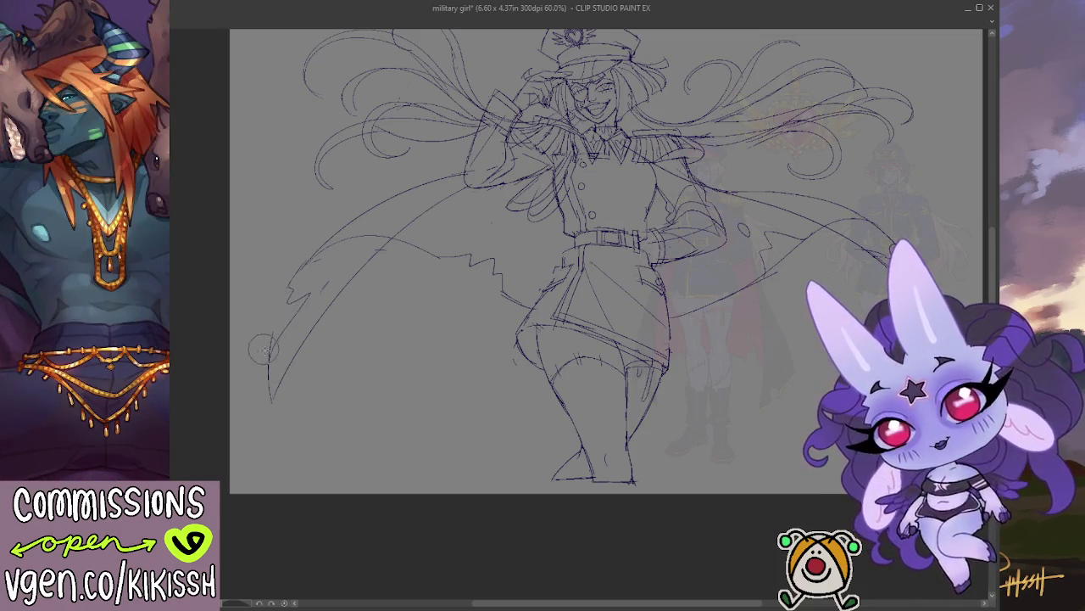
left_click_drag(432, 258, 429, 308)
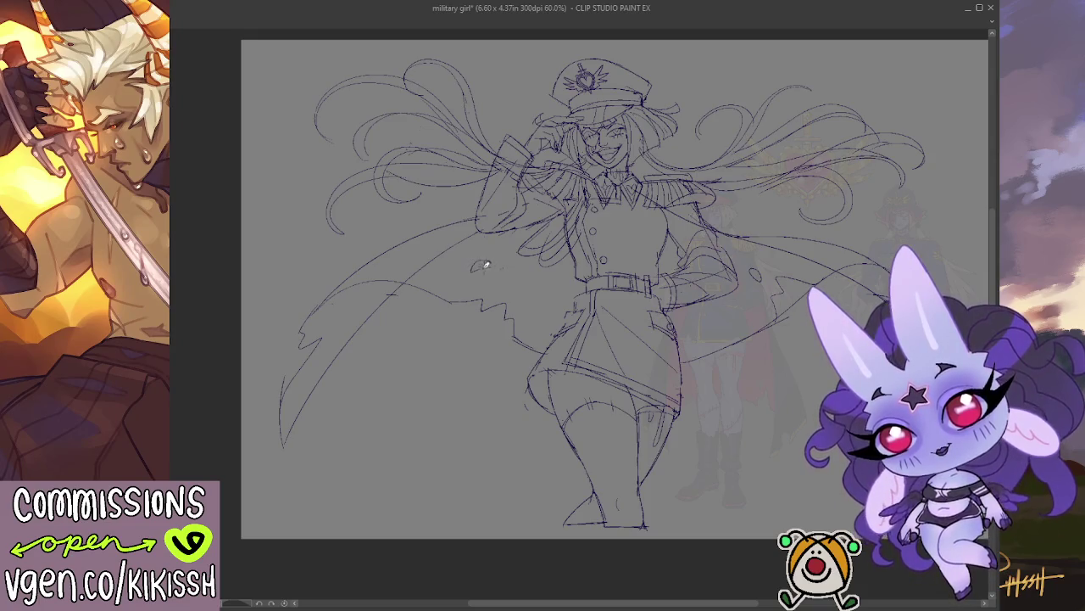
left_click_drag(515, 260, 509, 256)
left_click_drag(734, 229, 725, 196)
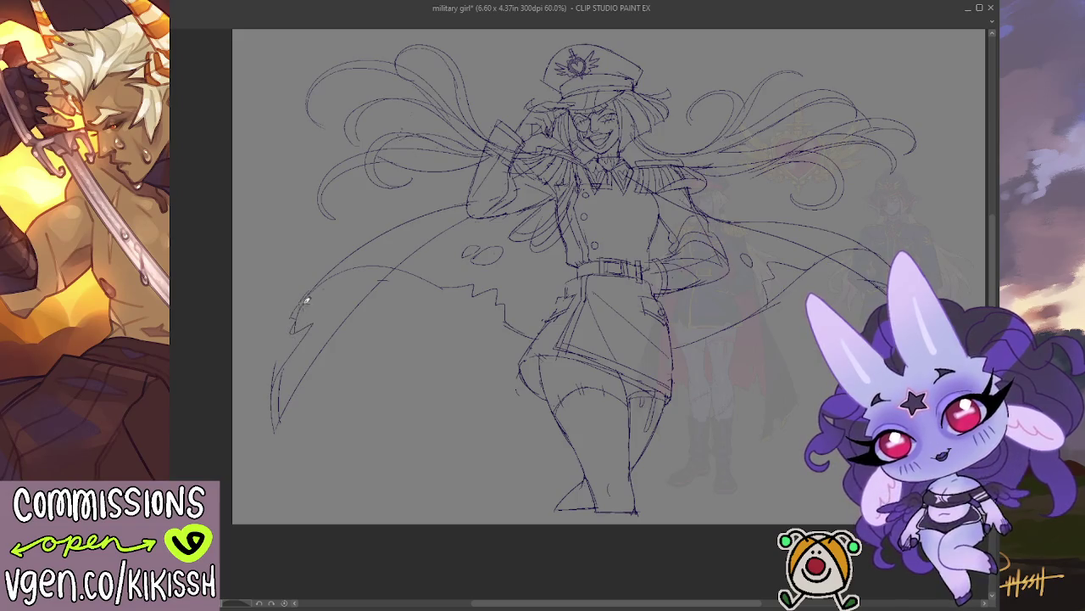
left_click_drag(296, 326, 302, 303)
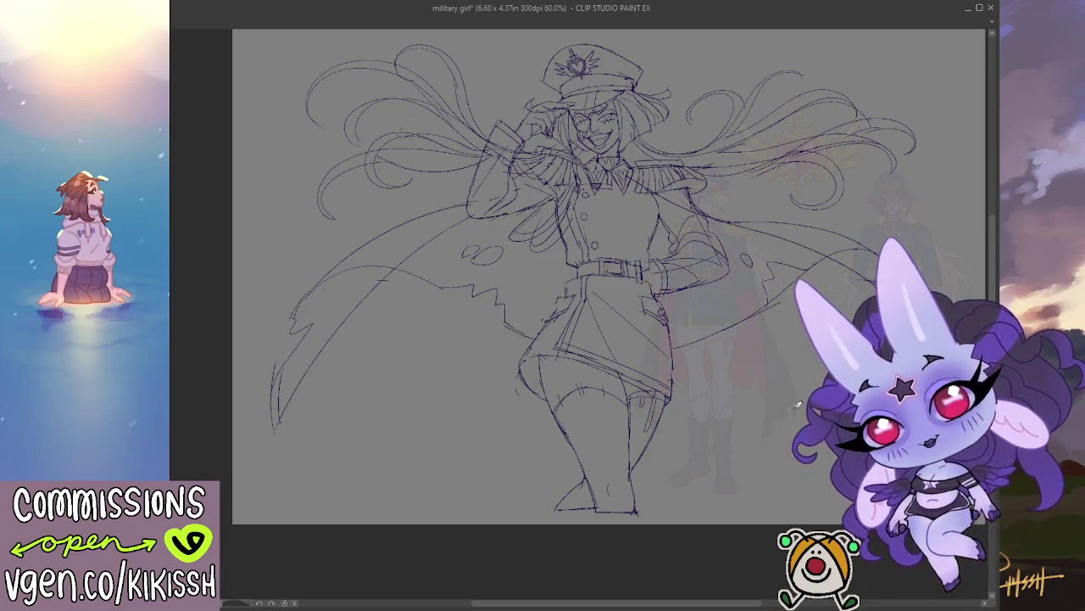
left_click_drag(817, 364, 667, 348)
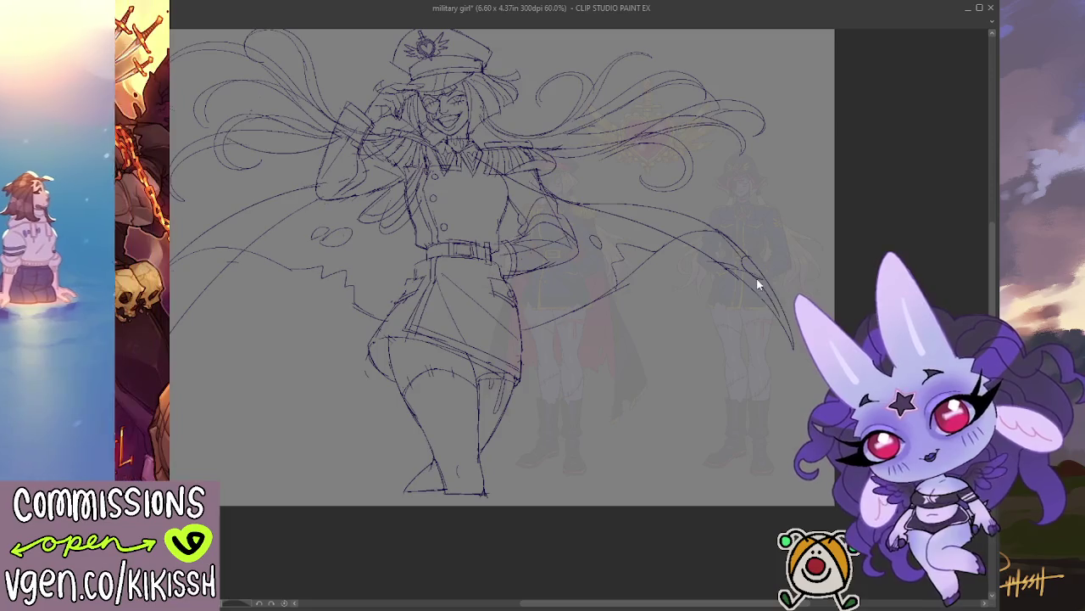
Refine the left torso, arm and thigh lines and redraw the skirt's left edge.
left_click_drag(687, 272, 820, 273)
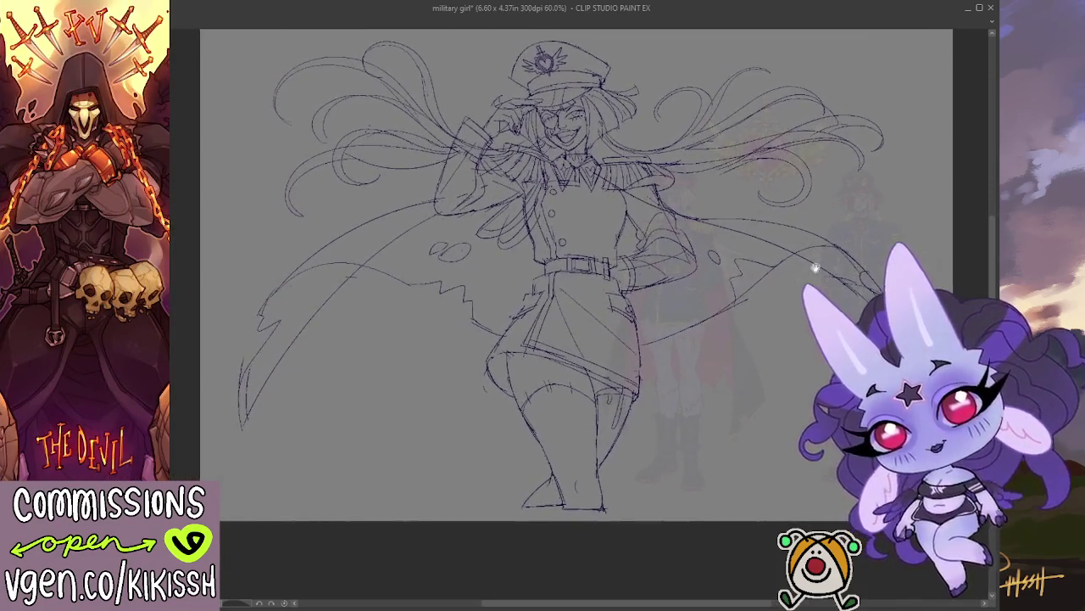
left_click_drag(532, 194, 507, 315)
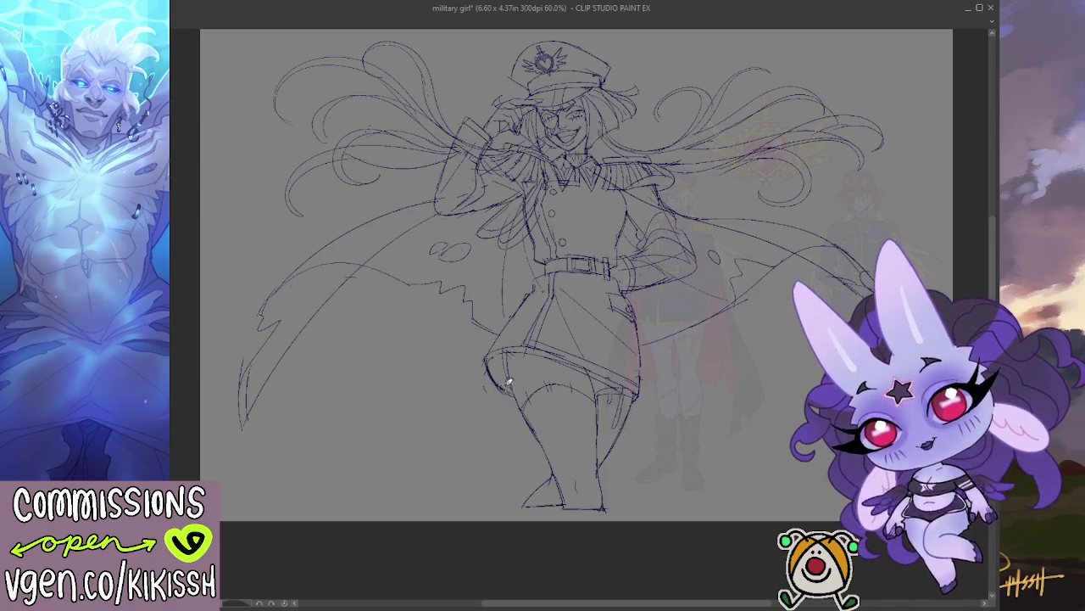
mouse_move(488, 373)
left_mouse_down()
mouse_move(509, 395)
mouse_move(507, 379)
left_mouse_up()
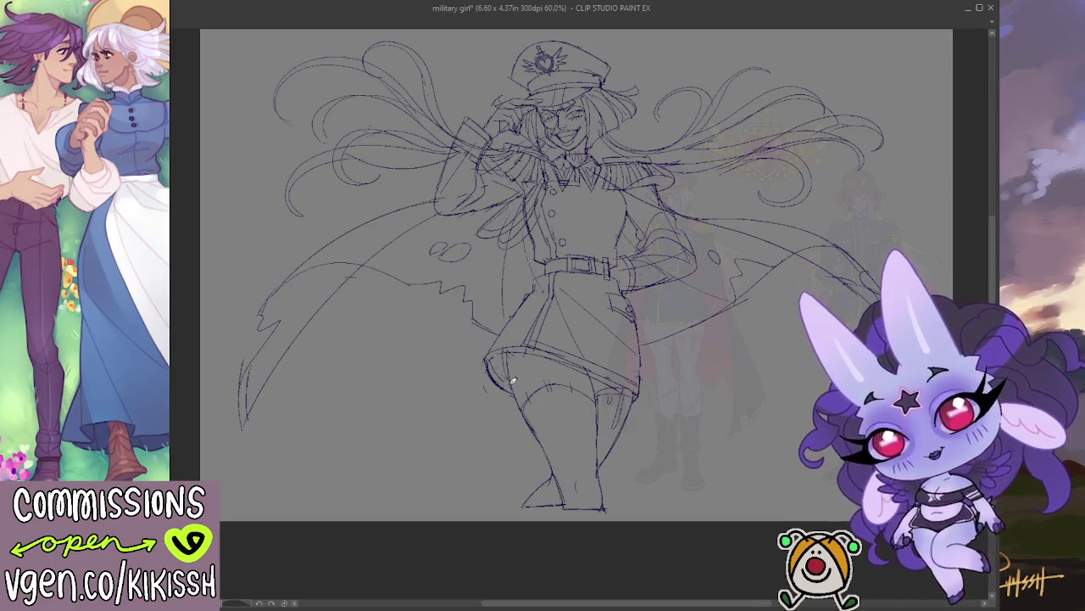
left_click_drag(509, 348, 517, 372)
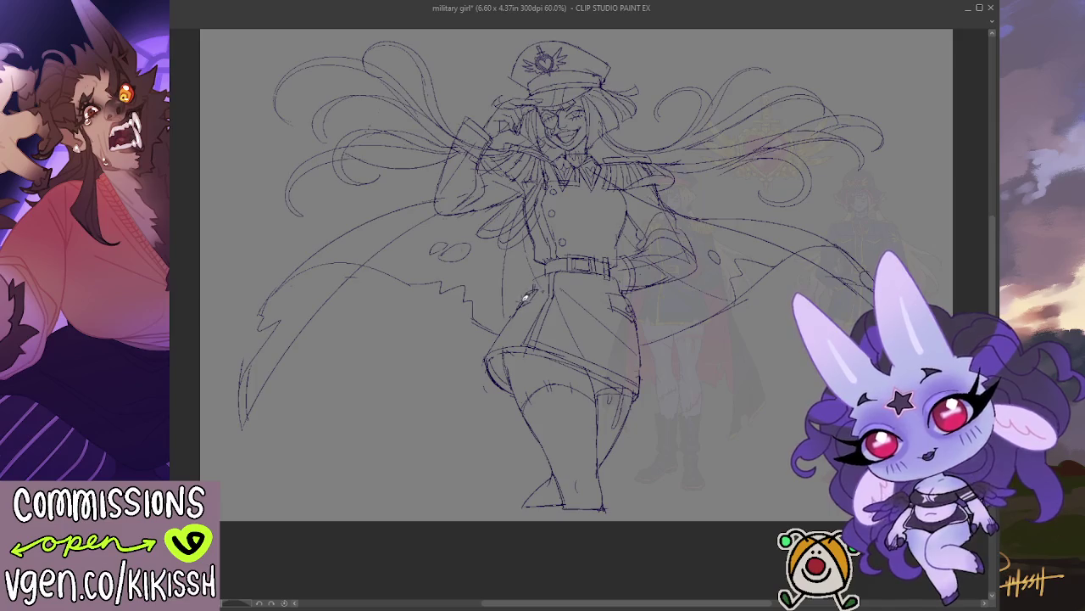
key("ctrl+z")
key("ctrl+z")
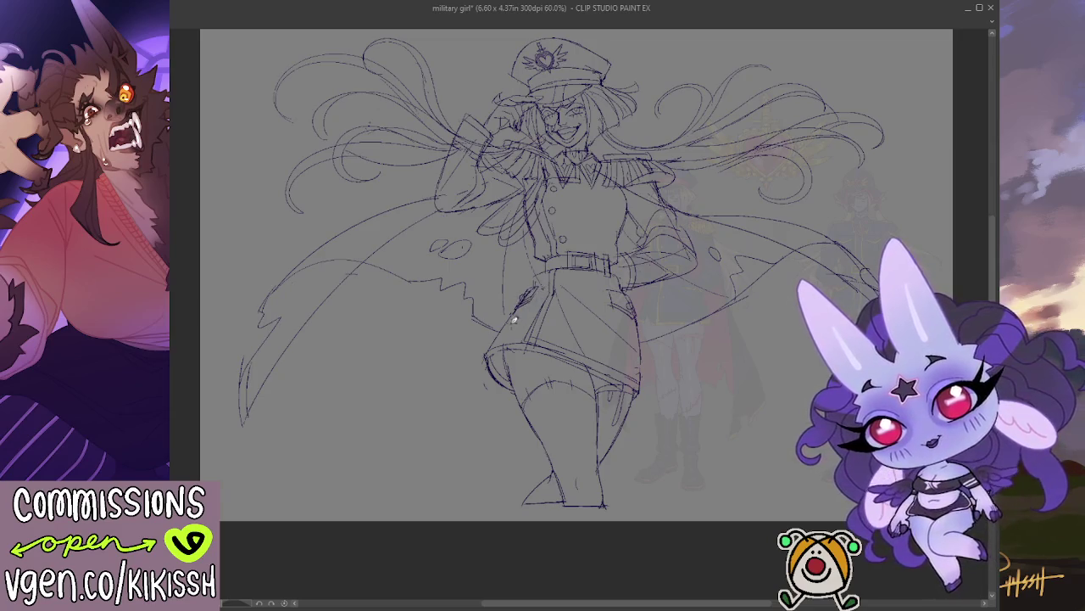
left_click_drag(489, 346, 522, 301)
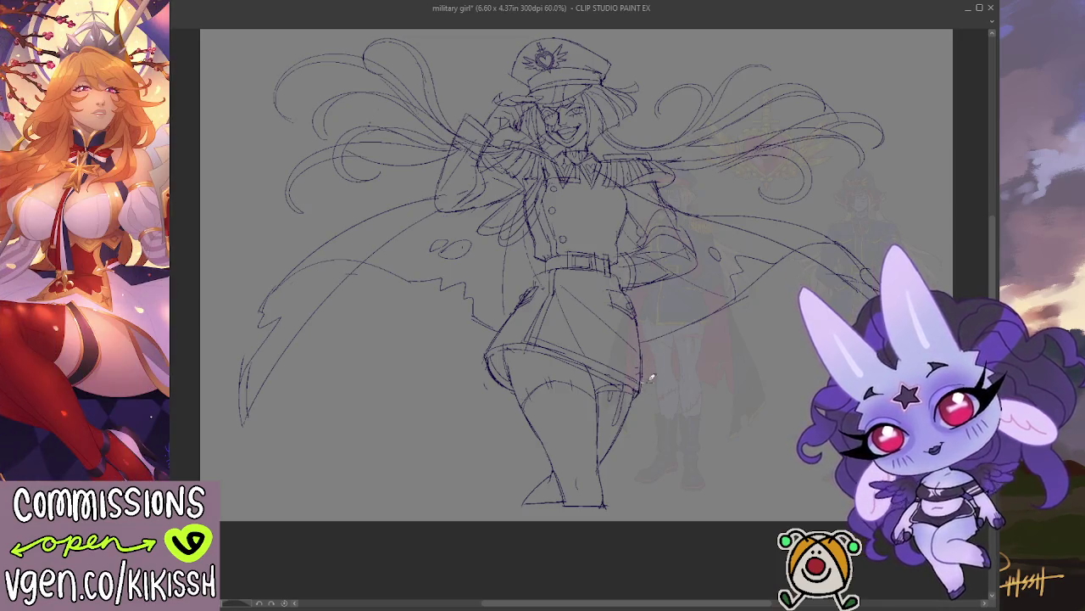
Flip the canvas horizontally and re-centre the mirrored drawing to check it.
mouse_move(685, 321)
left_mouse_down()
mouse_move(727, 325)
mouse_move(734, 315)
left_mouse_up()
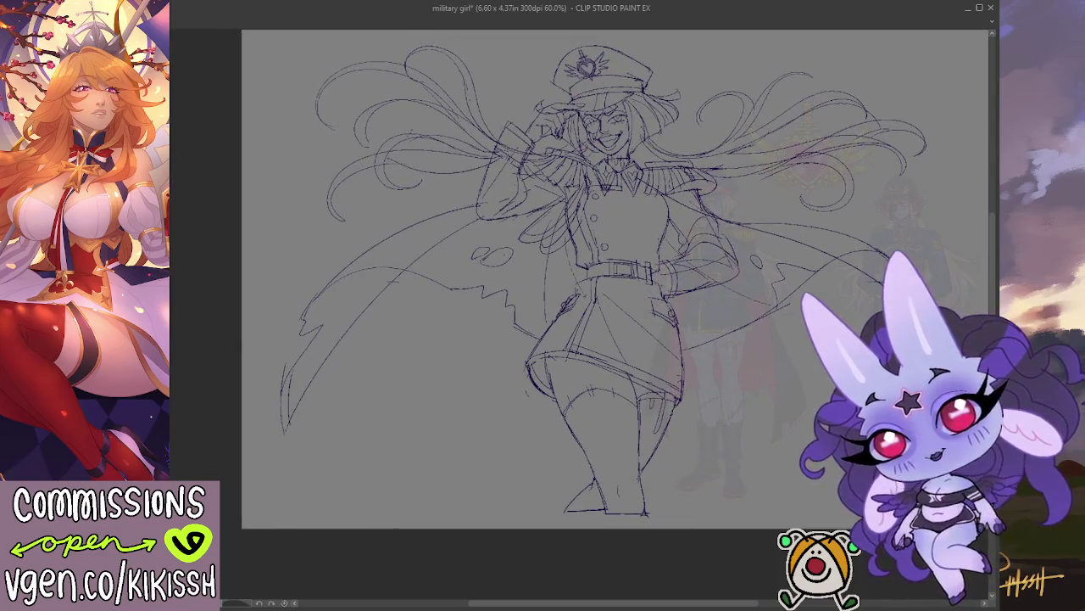
key("h")
left_click_drag(562, 250, 605, 213)
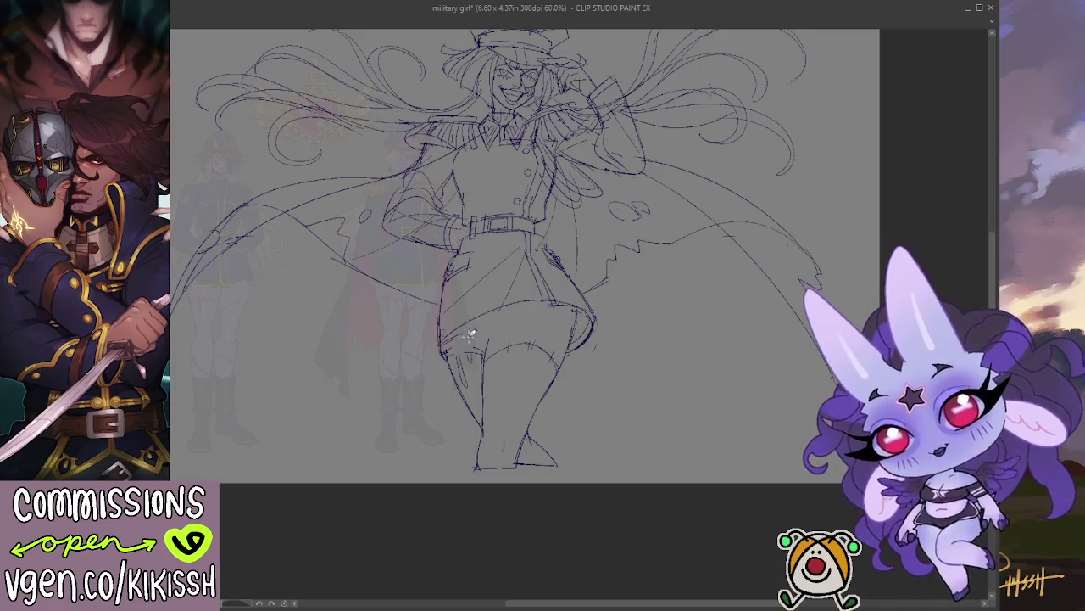
Try and discard a hem line, darken the outer thigh, and unflip the canvas.
left_click_drag(456, 329, 585, 312)
key("ctrl+z")
mouse_move(451, 317)
left_mouse_down()
mouse_move(574, 297)
mouse_move(466, 339)
mouse_move(564, 304)
left_mouse_up()
key("ctrl+z")
key("ctrl+z")
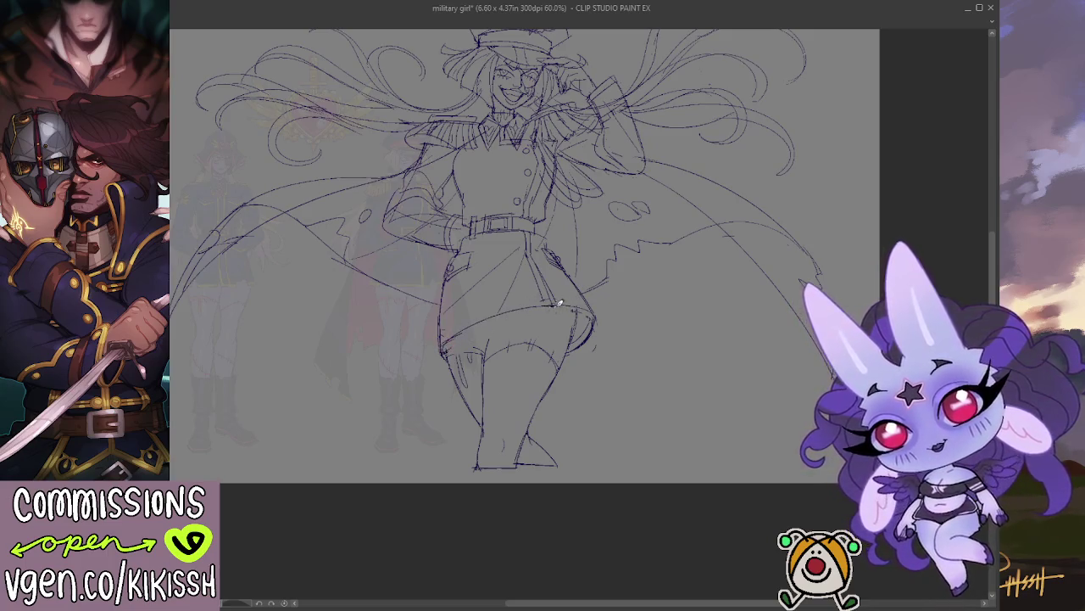
left_click_drag(443, 325, 446, 361)
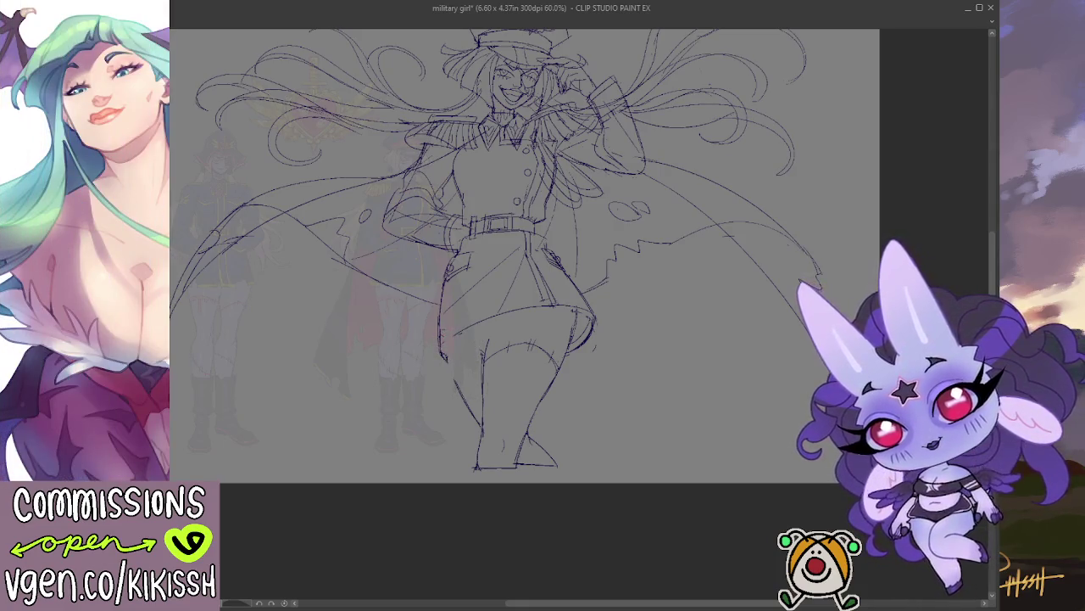
key("h")
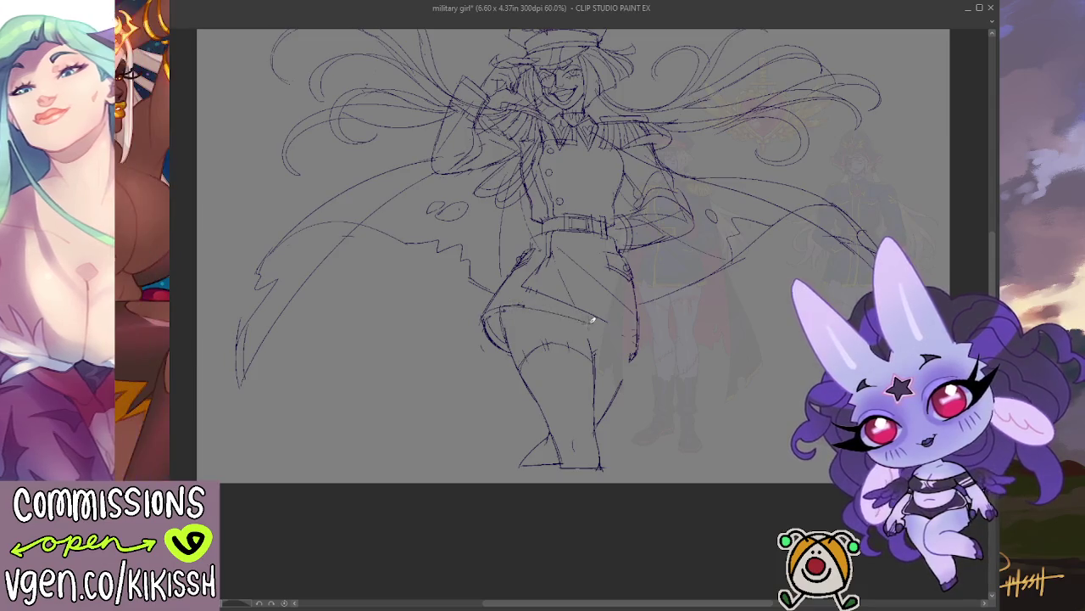
Sketch a hip line across the skirt and extend the skirt edge down to the hem.
left_click_drag(491, 305, 591, 323)
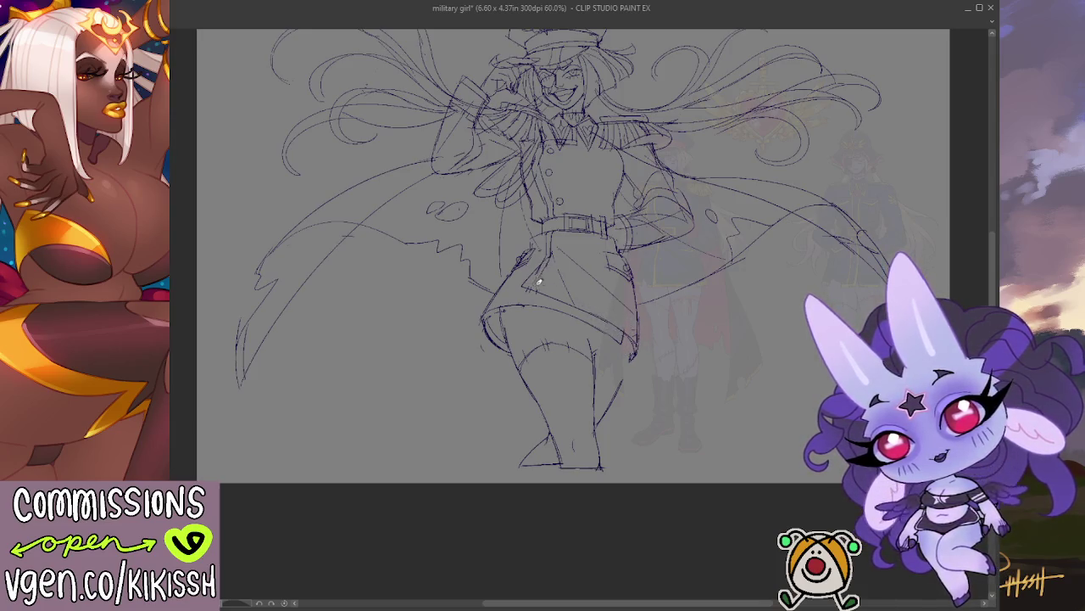
left_click_drag(573, 294, 639, 334)
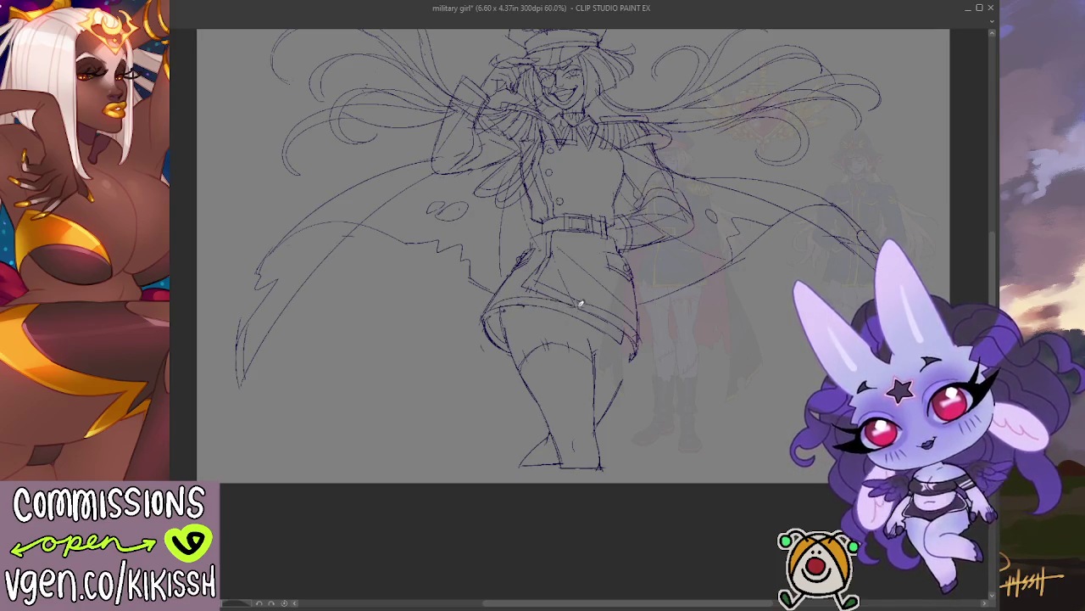
left_click_drag(515, 304, 580, 309)
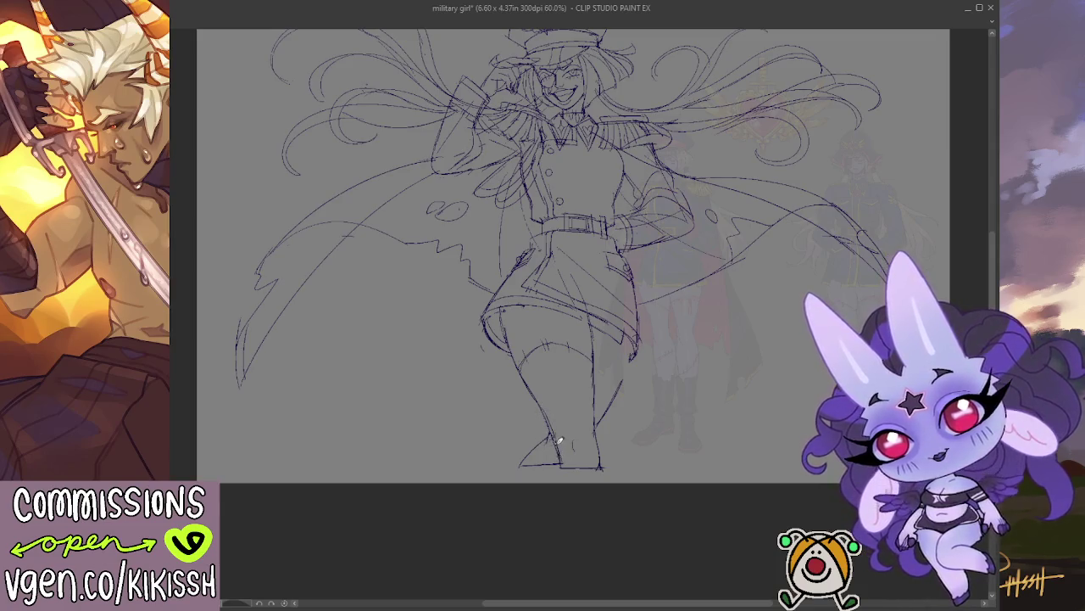
scroll(634, 322, "up", 3)
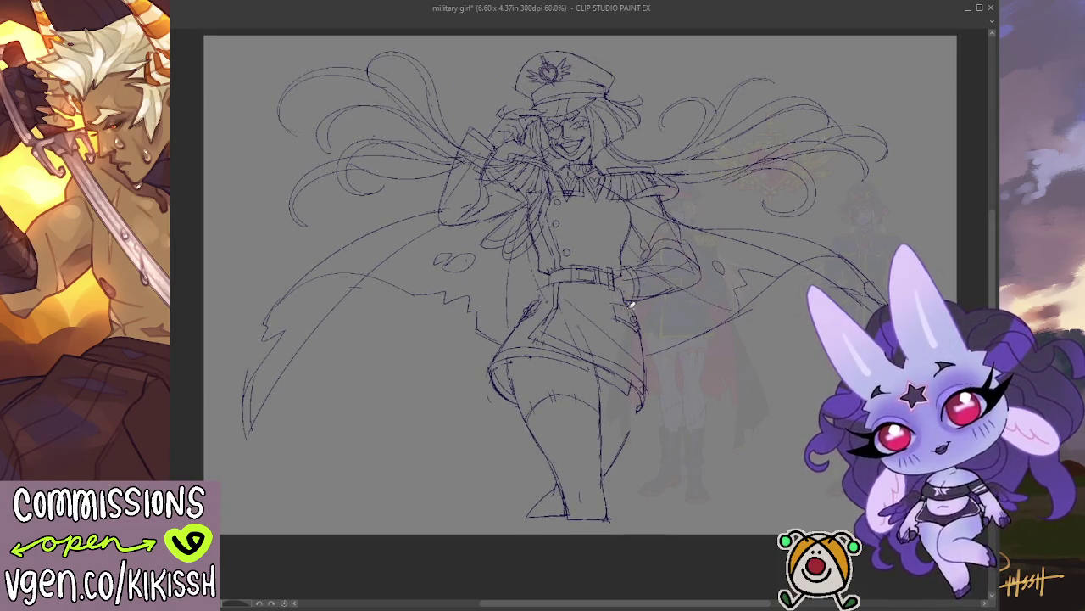
Sketch pleat lines on the skirt and touch up the right thigh edge.
left_click_drag(726, 242, 708, 232)
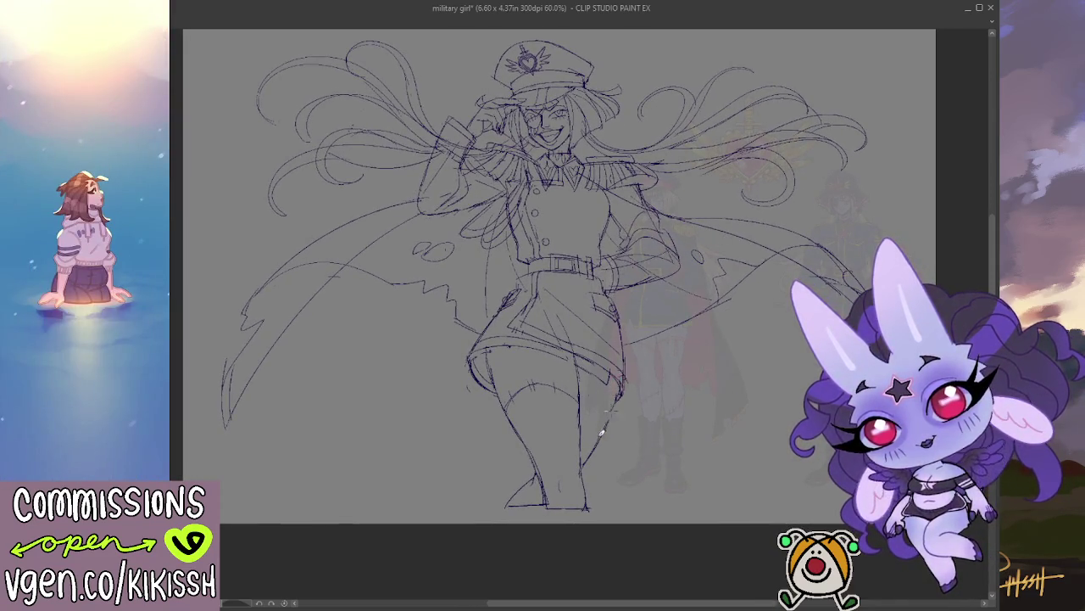
left_click_drag(545, 375, 545, 326)
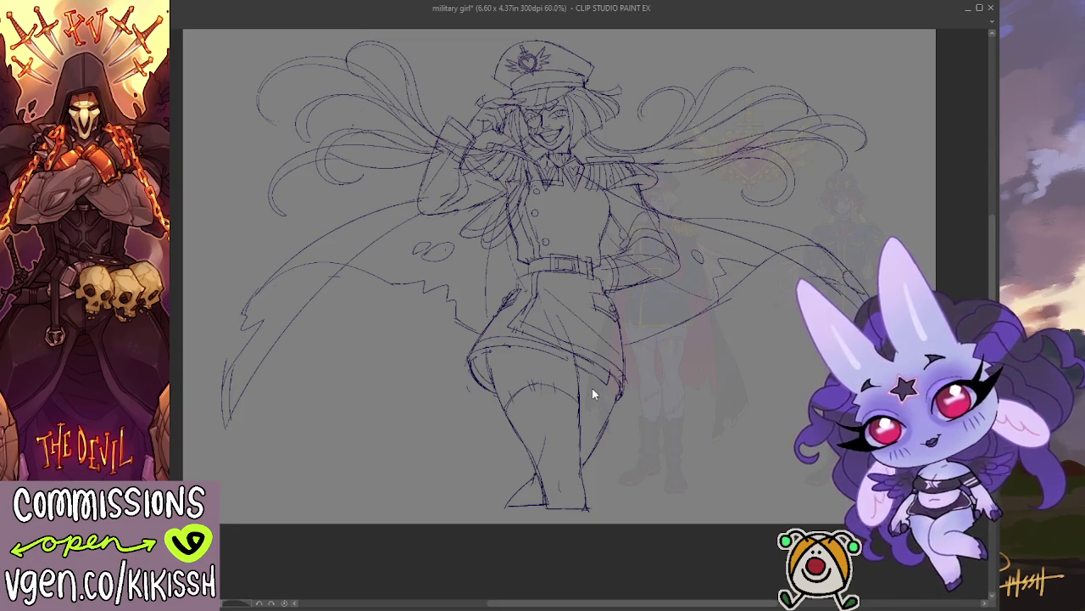
left_click_drag(594, 381, 619, 397)
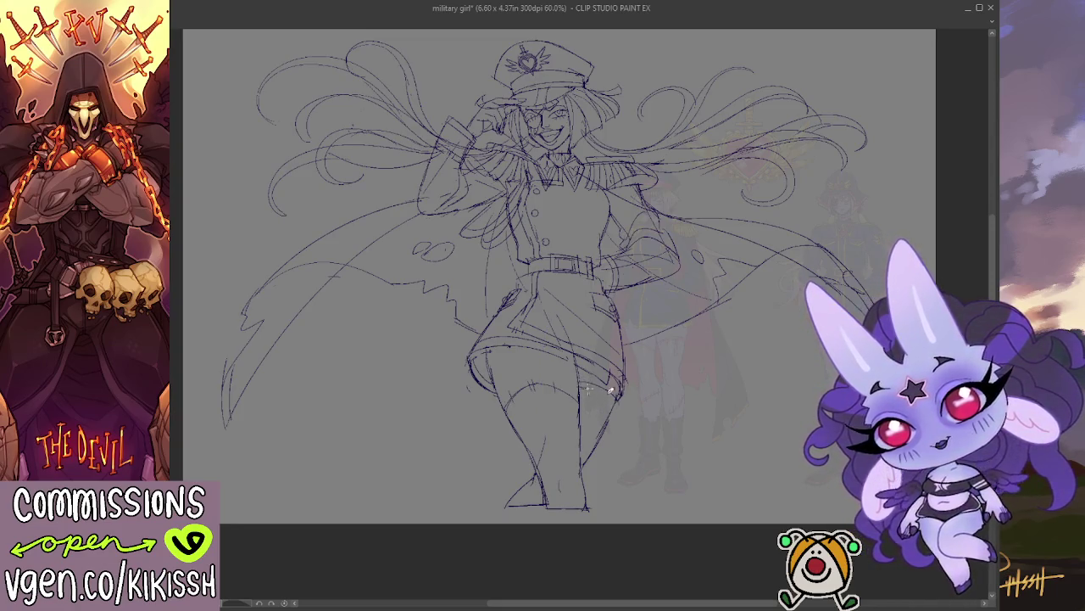
left_click_drag(609, 400, 605, 382)
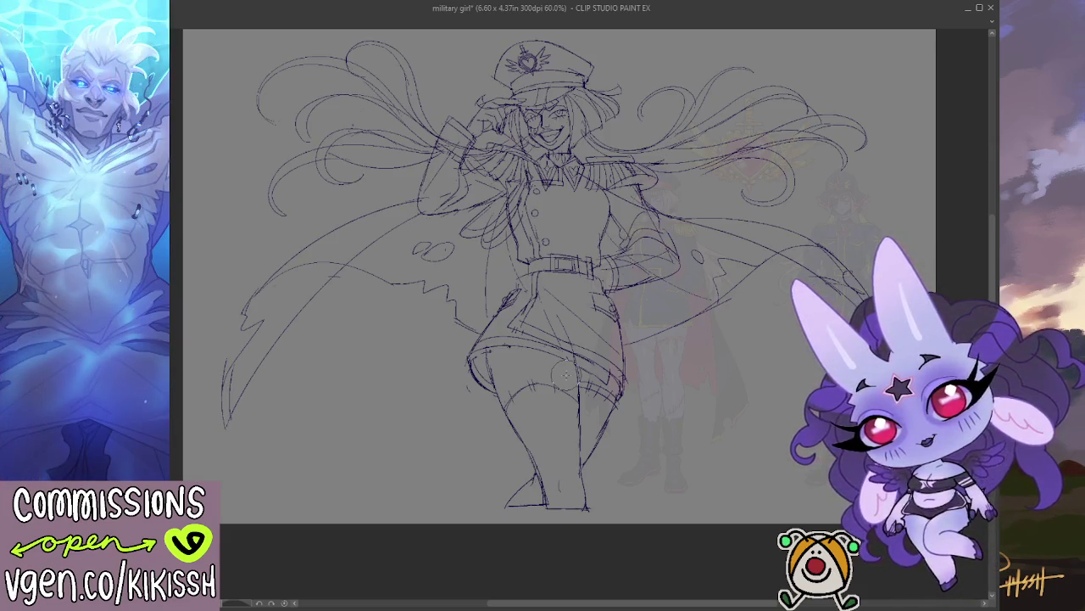
Draw two buttons below the belt, then zoom out to show the whole figure.
scroll(497, 290, "up", 1)
scroll(500, 290, "up", 2)
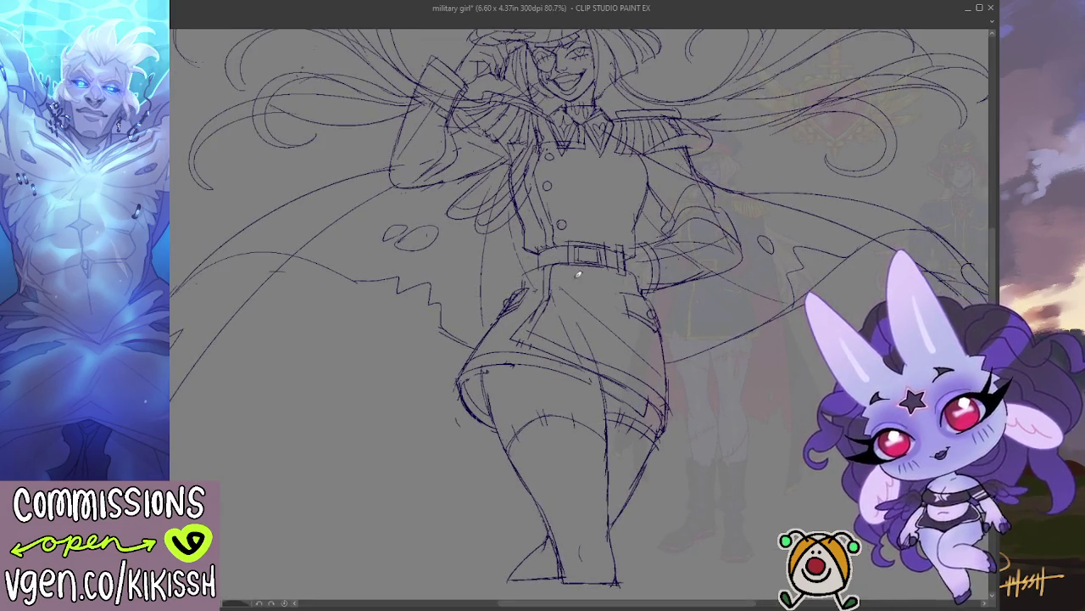
left_click_drag(563, 271, 556, 302)
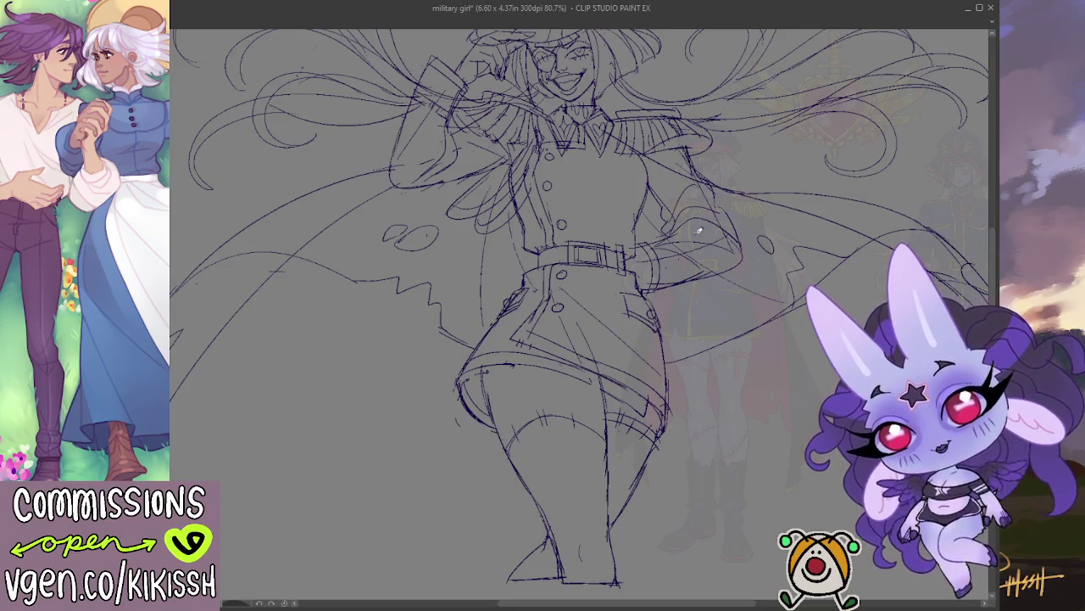
scroll(699, 230, "down", 1)
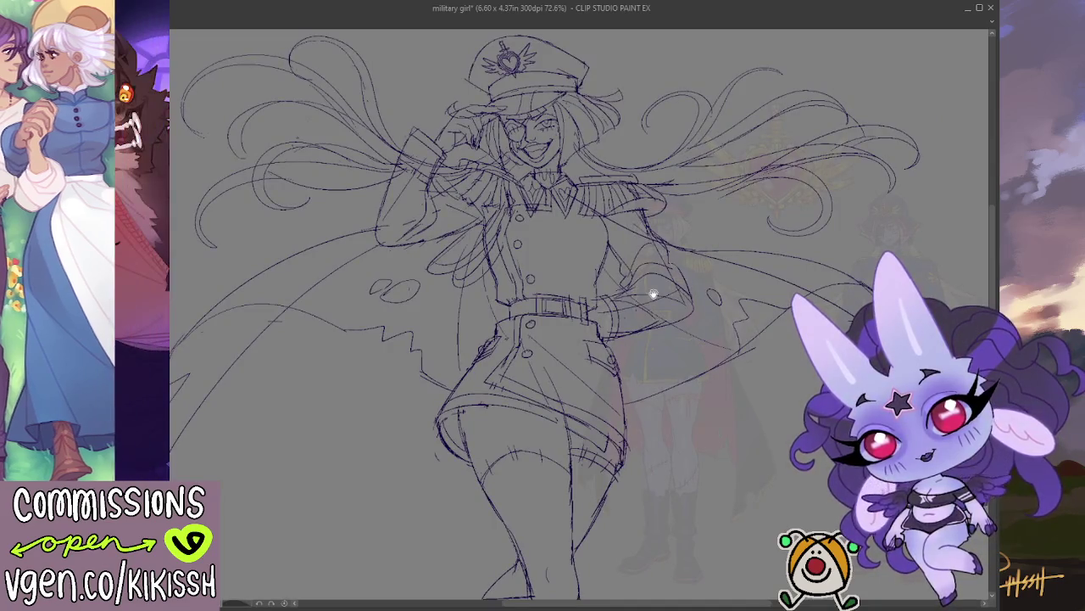
left_click_drag(653, 295, 660, 287)
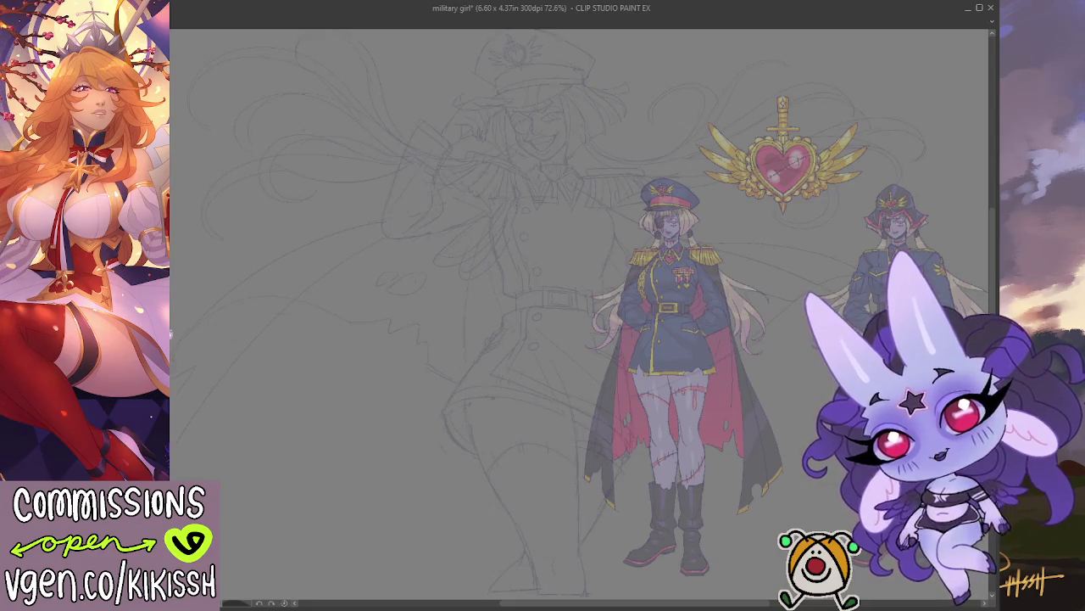
Zoom in on the face and ink the eye's upper and lower lids.
left_click_drag(414, 268, 396, 354)
scroll(512, 181, "up", 4)
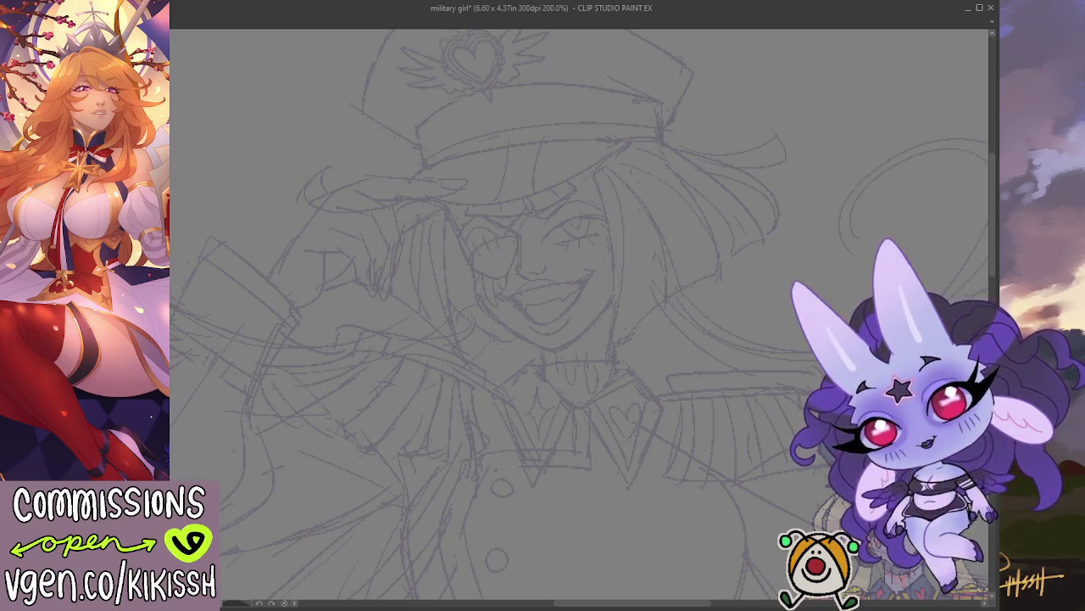
key("ctrl+z")
left_click_drag(599, 208, 610, 223)
key("ctrl+z")
left_click_drag(547, 236, 604, 220)
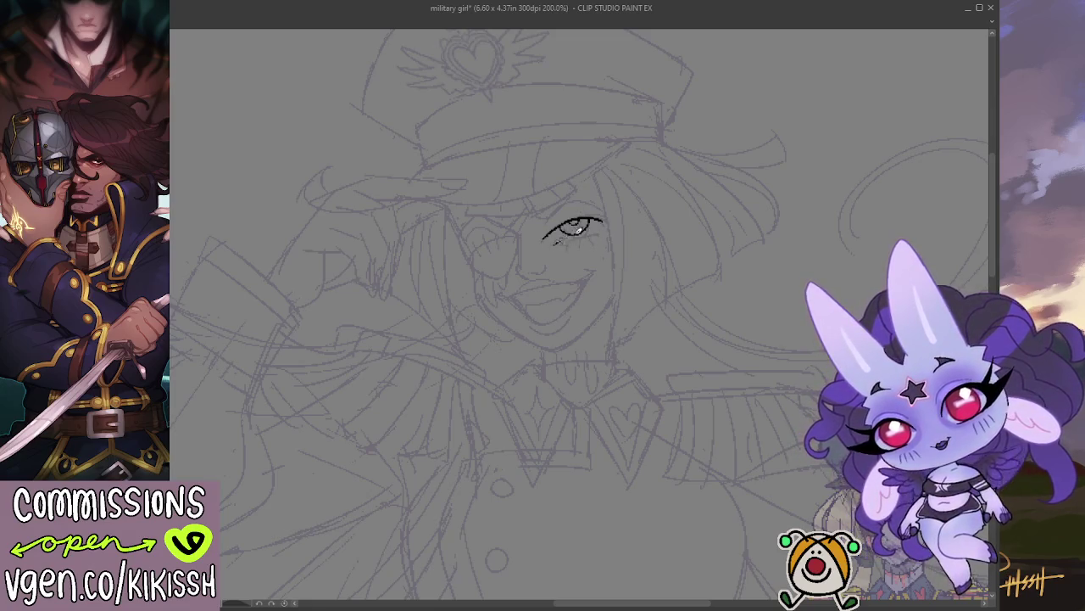
left_click_drag(553, 243, 610, 227)
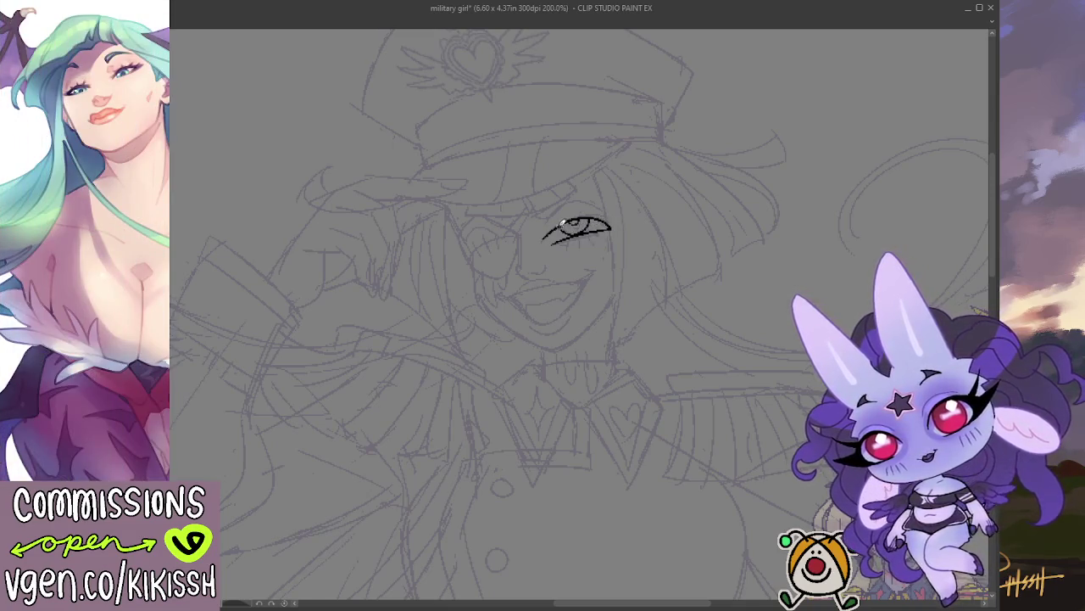
mouse_move(547, 229)
left_mouse_down()
mouse_move(612, 222)
mouse_move(585, 214)
mouse_move(616, 222)
left_mouse_up()
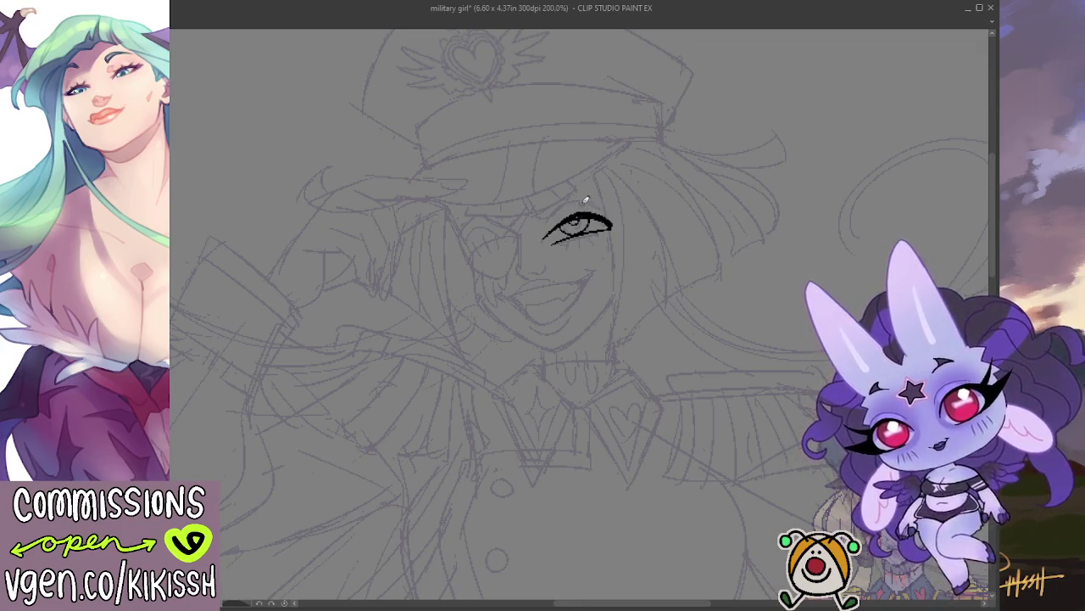
Ink lashes fanning toward the eye's outer corner and extend that corner outward.
mouse_move(585, 212)
left_mouse_down()
mouse_move(585, 197)
mouse_move(623, 200)
left_mouse_up()
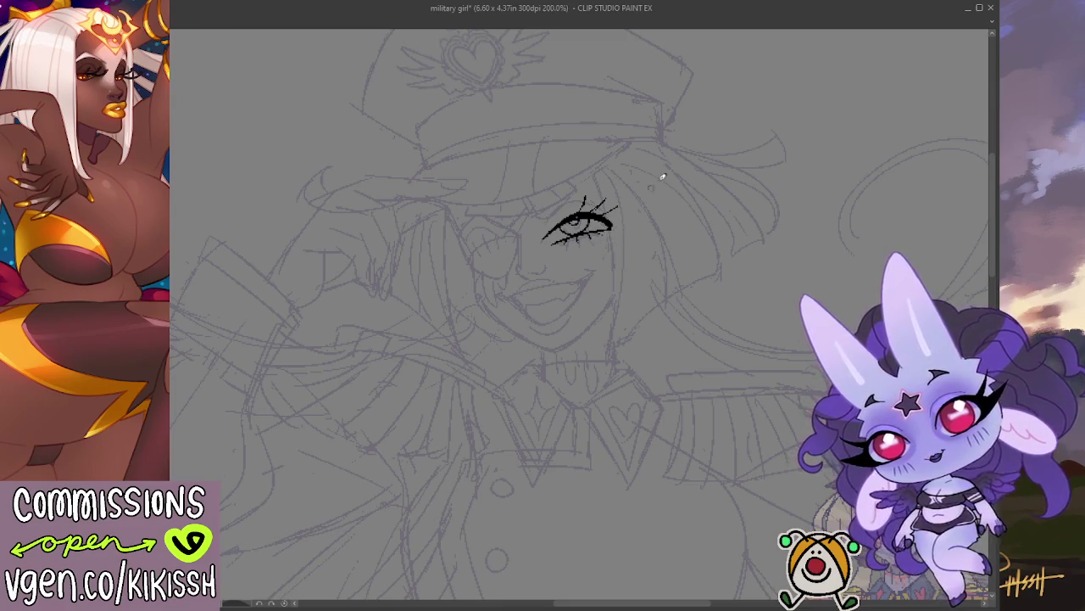
left_click_drag(653, 185, 650, 182)
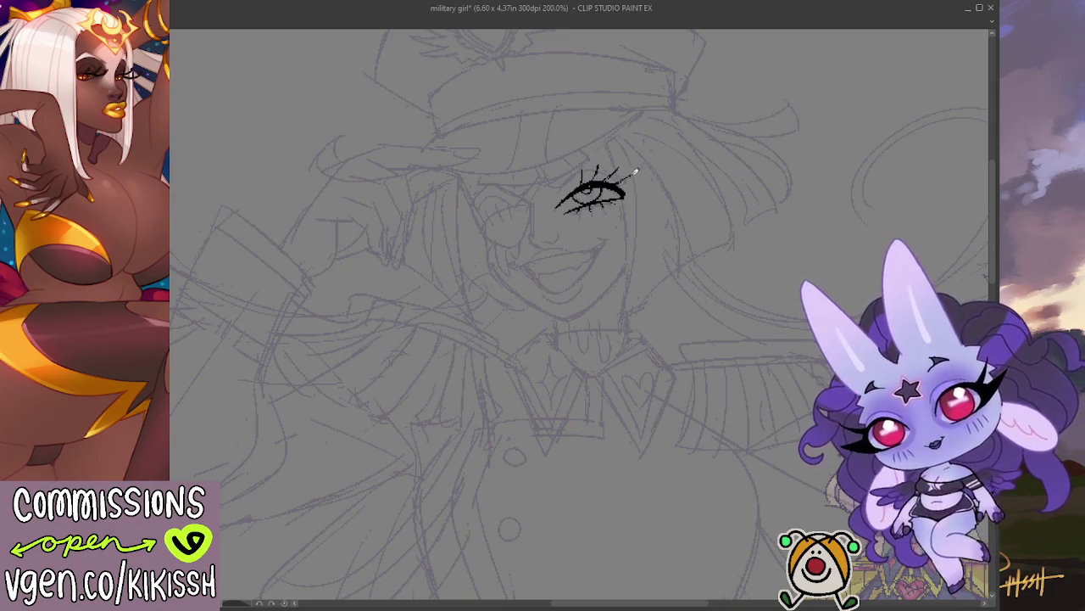
left_click_drag(619, 190, 647, 183)
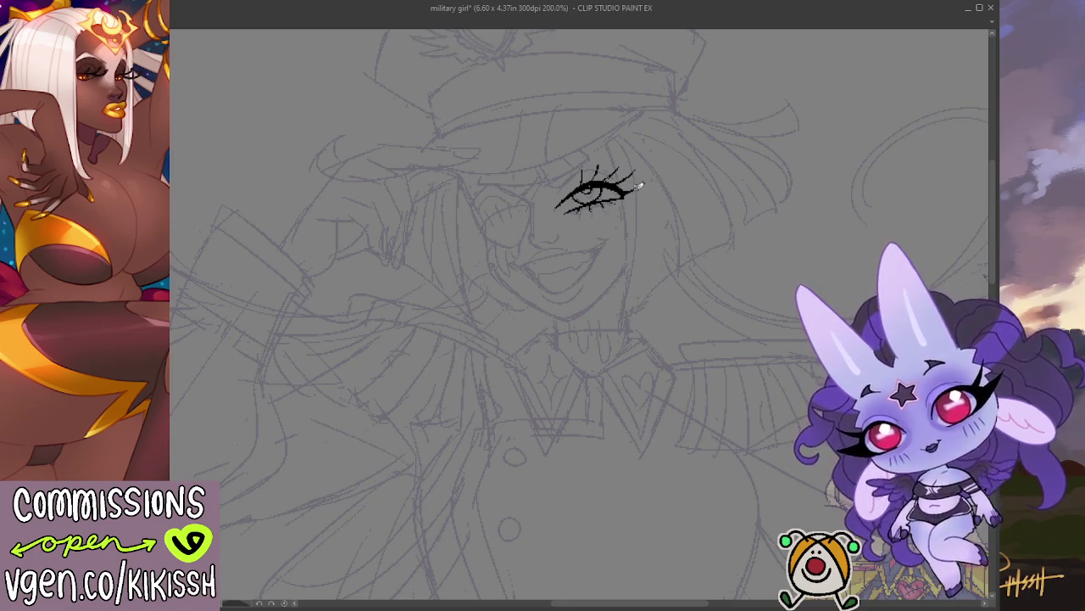
left_click_drag(754, 189, 765, 173)
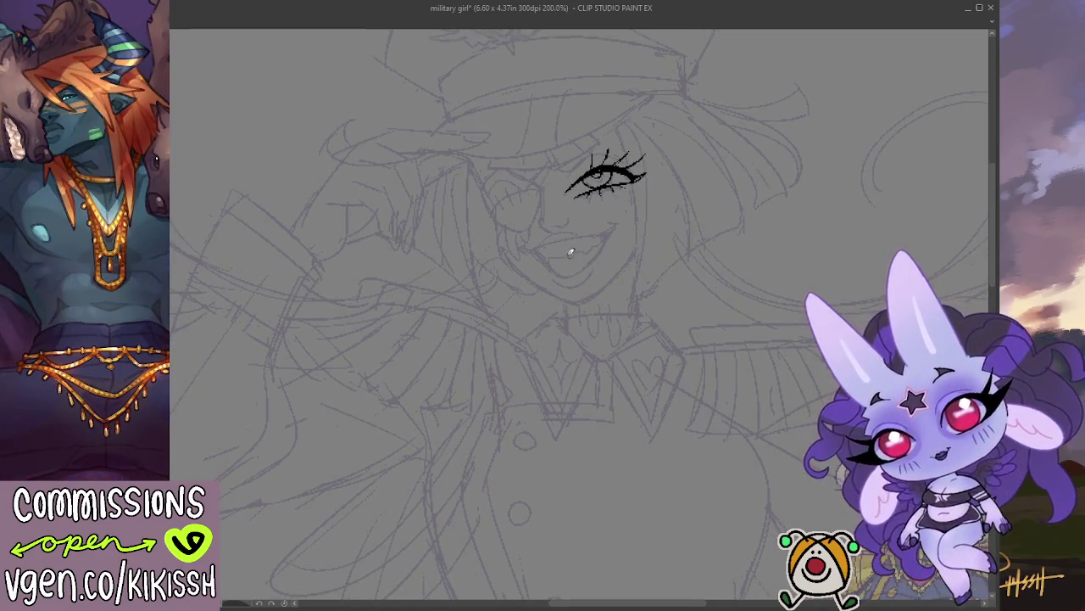
Ink the grinning mouth's top line, right side down toward the chin, and left corner.
mouse_move(537, 246)
left_mouse_down()
mouse_move(627, 221)
mouse_move(599, 259)
left_mouse_up()
key("ctrl+z")
key("ctrl+z")
mouse_move(621, 219)
left_mouse_down()
mouse_move(574, 272)
mouse_move(536, 246)
left_mouse_up()
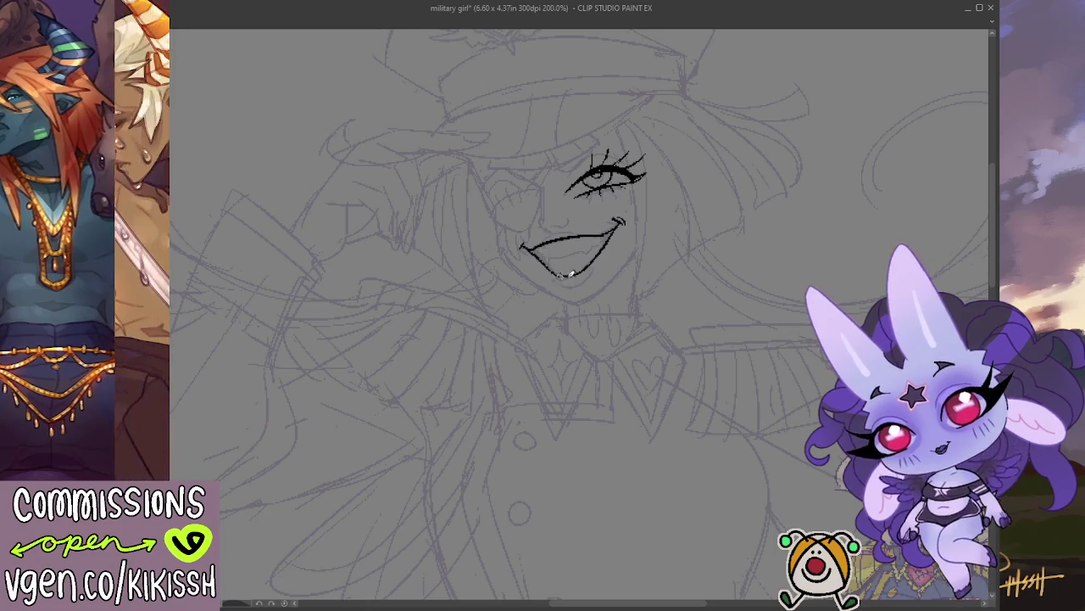
left_click_drag(525, 245, 570, 275)
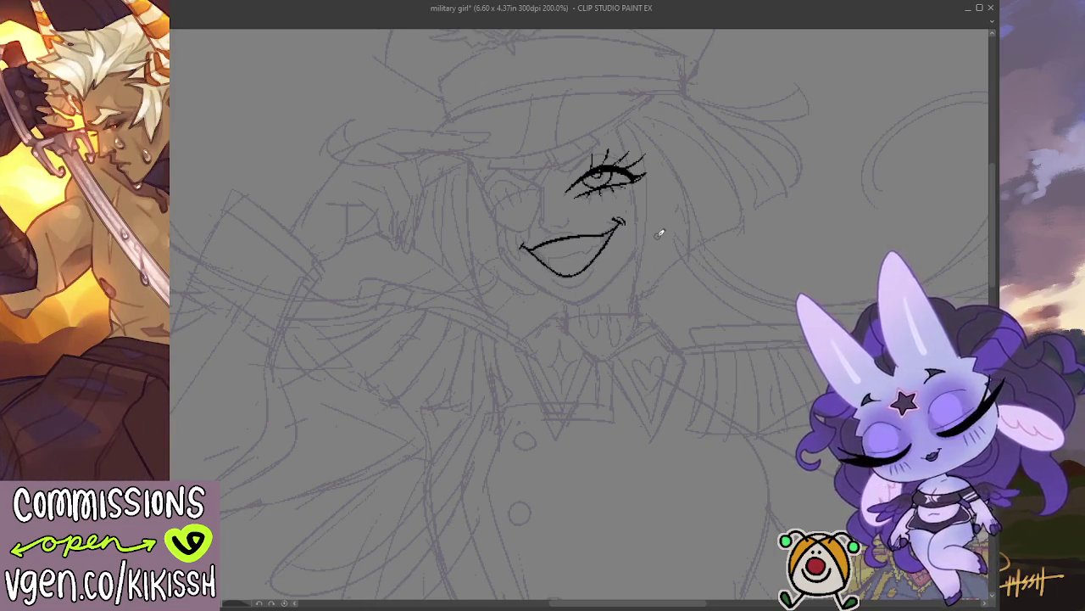
scroll(660, 234, "down", 2)
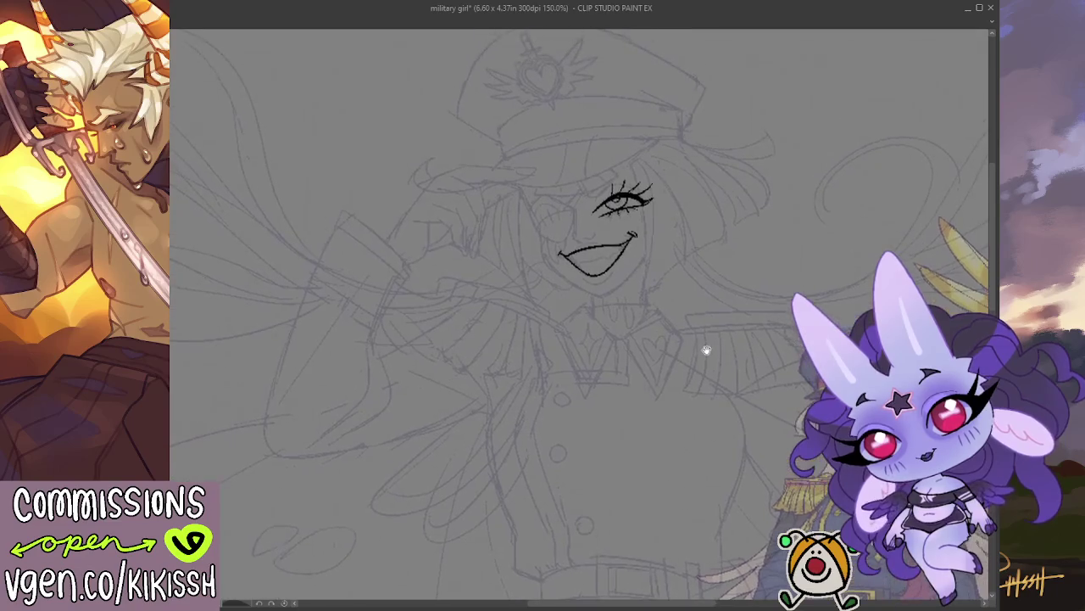
scroll(646, 200, "up", 1)
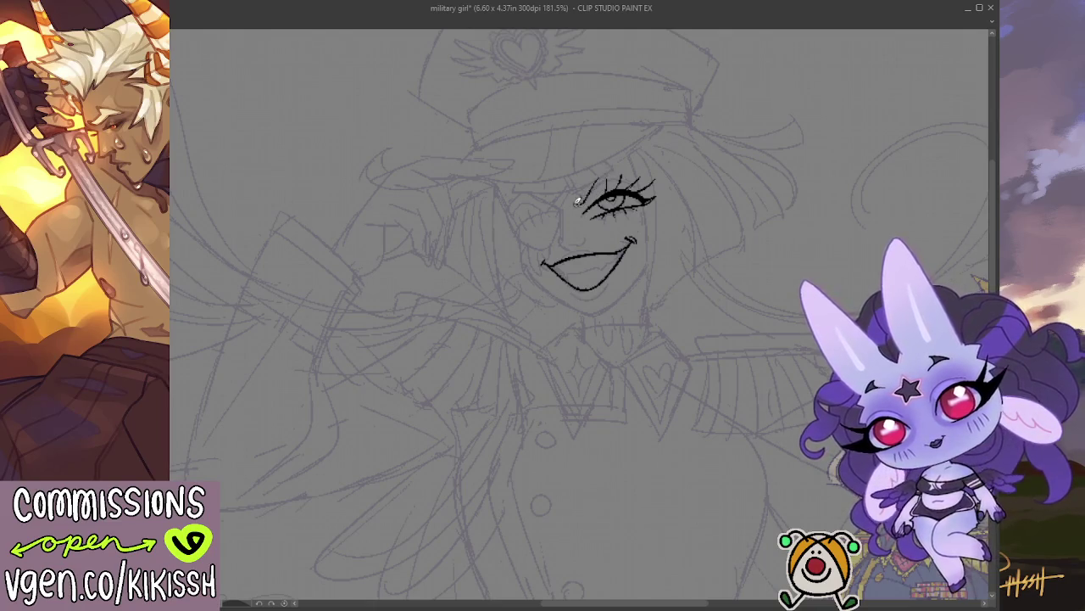
Thicken the eye's upper lash line and ink the nose line below it.
left_click_drag(587, 191, 580, 200)
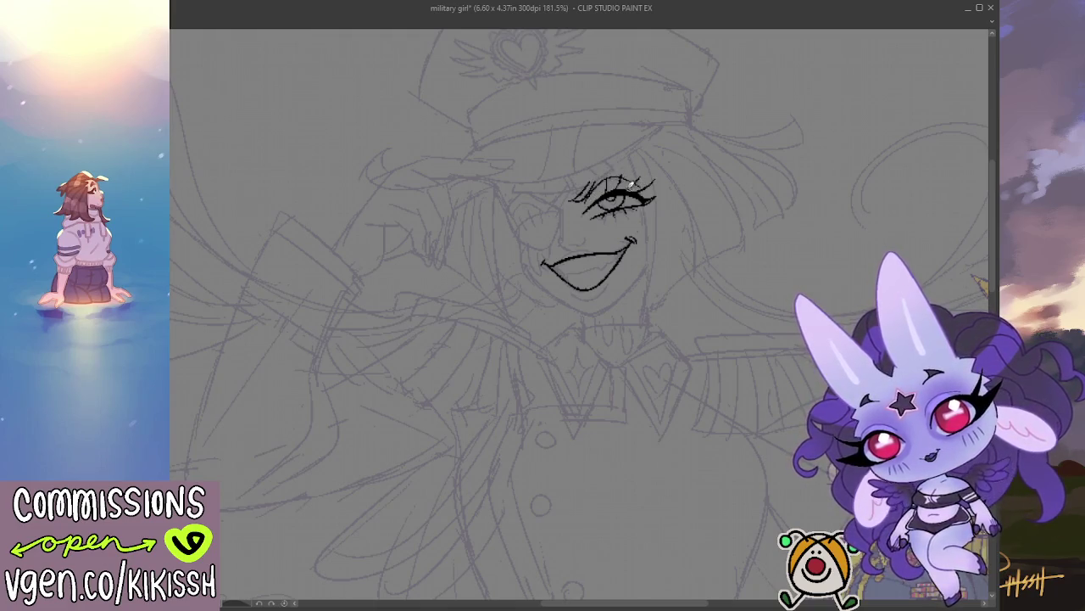
mouse_move(585, 191)
left_mouse_down()
mouse_move(619, 178)
mouse_move(651, 190)
left_mouse_up()
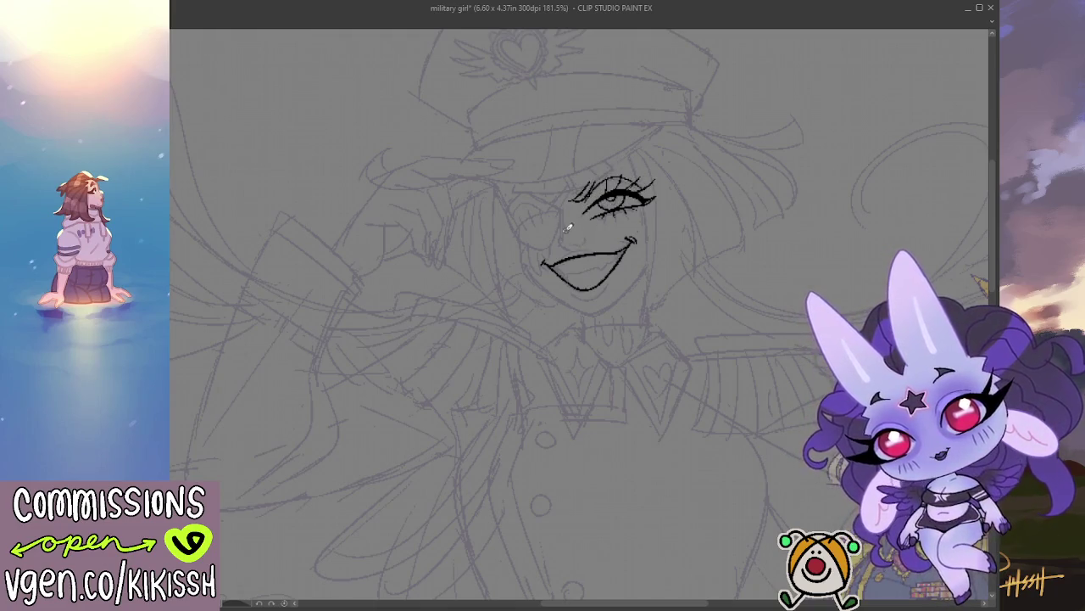
left_click_drag(563, 206, 563, 239)
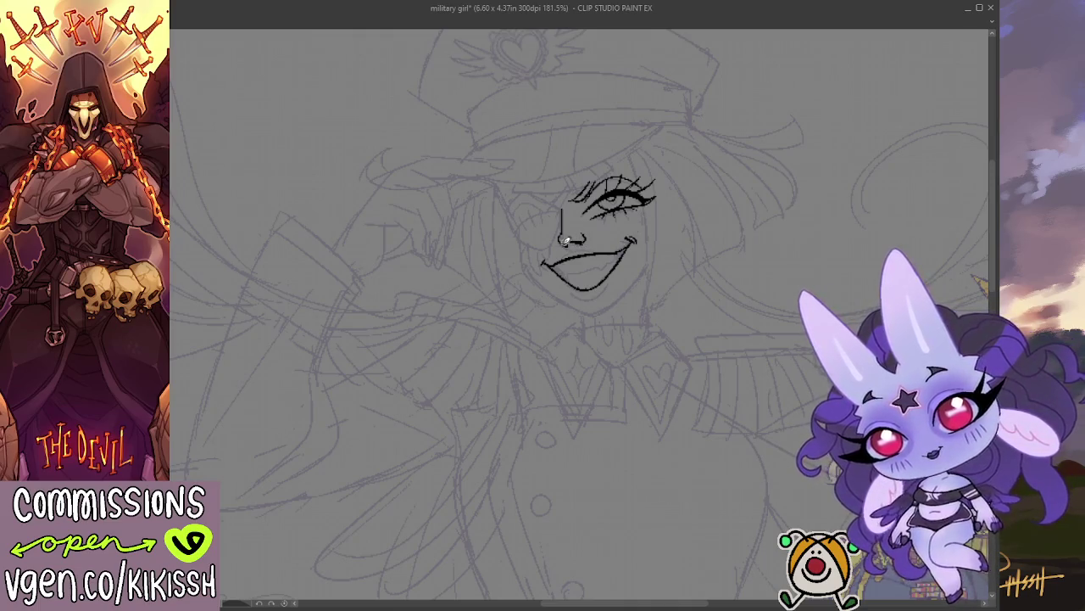
Ink the upper lip stroke and the curve under the lower lip.
left_click_drag(560, 259, 606, 246)
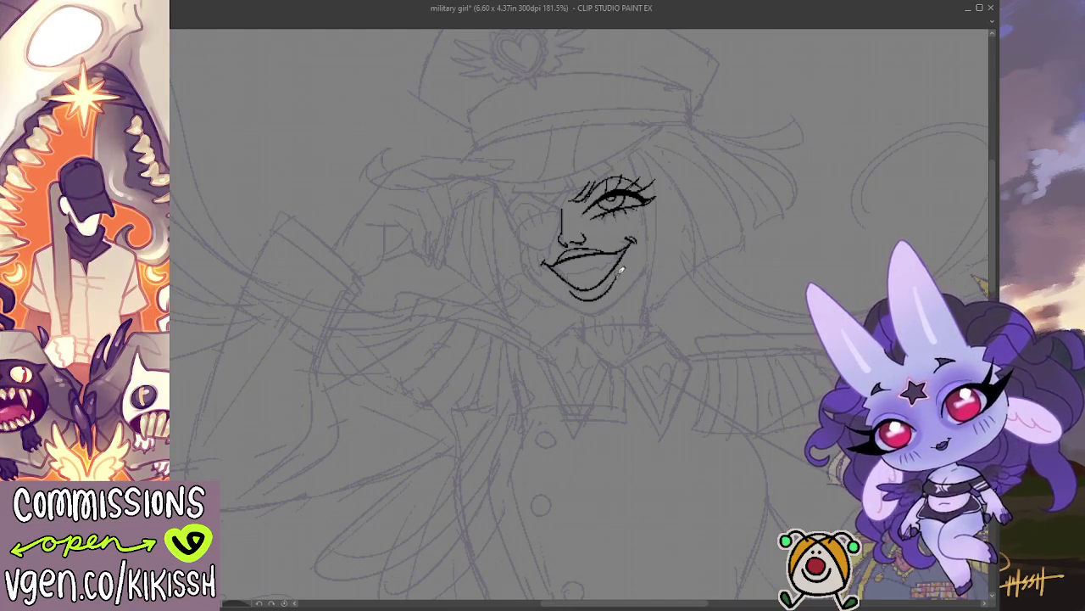
left_click_drag(572, 292, 604, 297)
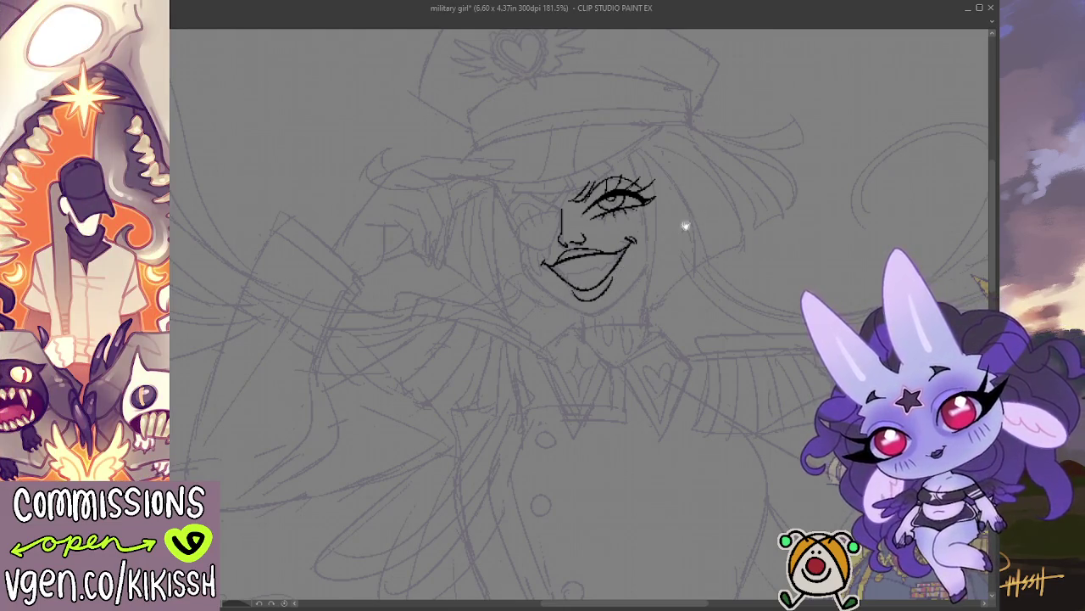
left_click_drag(690, 218, 710, 187)
scroll(701, 191, "down", 1)
scroll(726, 252, "up", 1)
left_click_drag(580, 167, 563, 201)
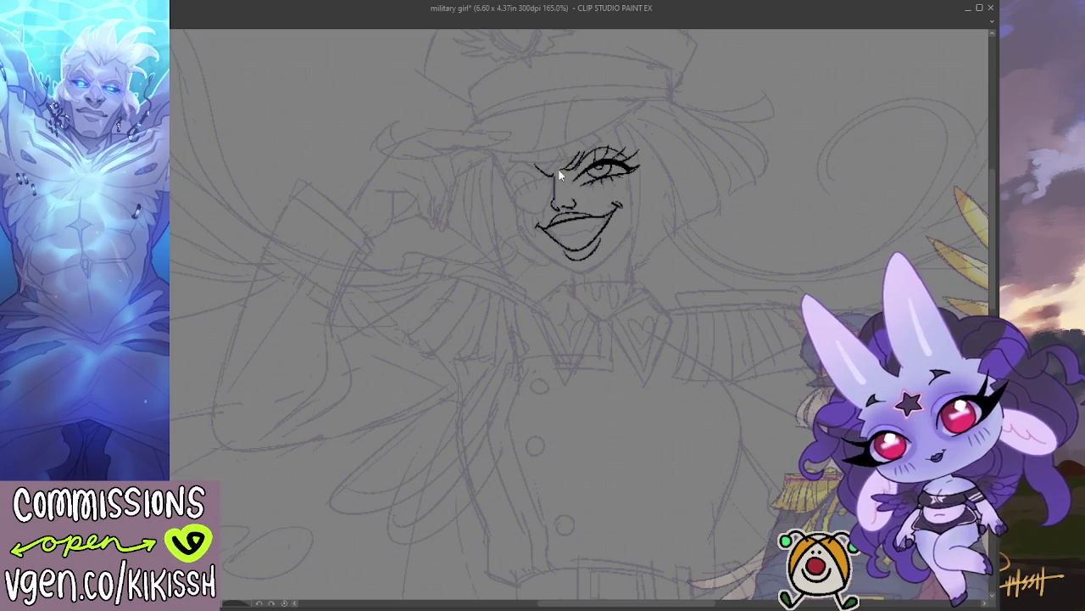
Ink the eyepatch side's lash and cheek lines and short strokes above the brow.
mouse_move(566, 151)
left_mouse_down()
mouse_move(553, 180)
mouse_move(568, 149)
mouse_move(550, 158)
mouse_move(575, 154)
left_mouse_up()
mouse_move(593, 132)
left_mouse_down()
mouse_move(580, 147)
mouse_move(593, 133)
left_mouse_up()
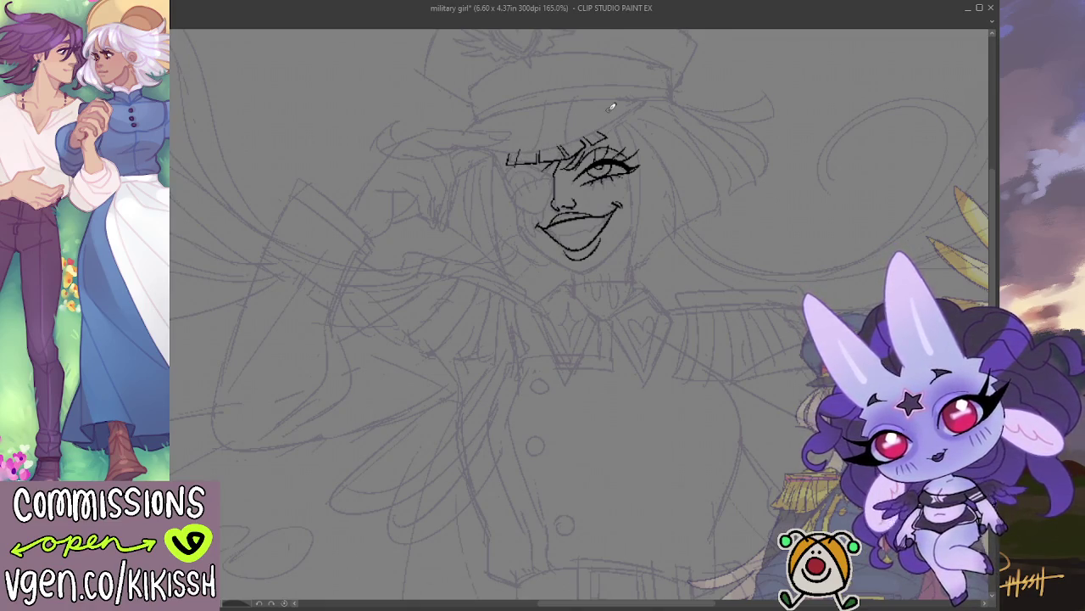
scroll(611, 107, "down", 3)
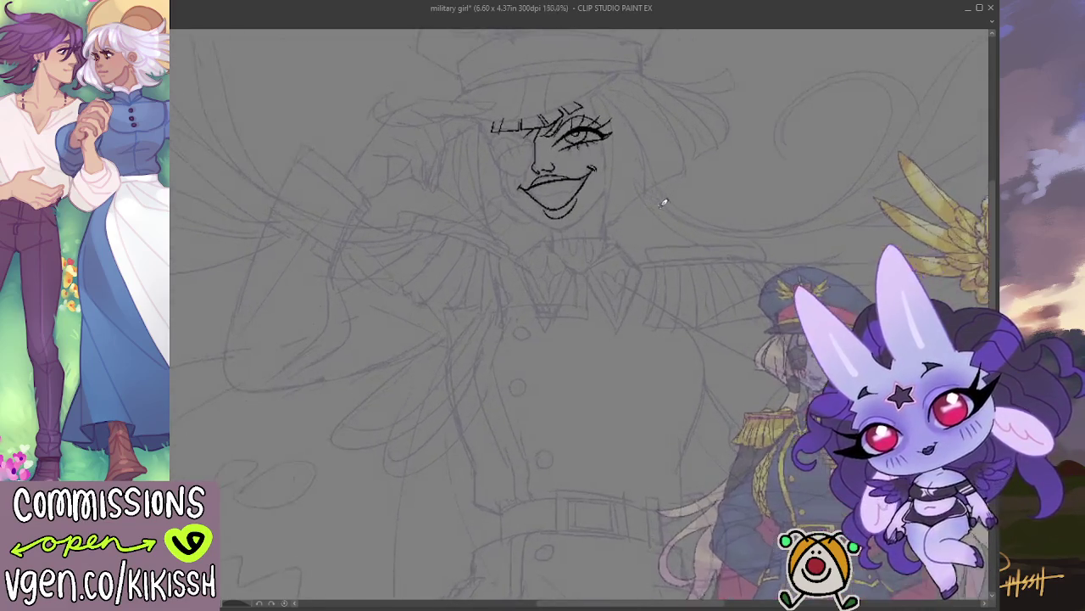
scroll(659, 200, "up", 3)
Ink the neck lines and the pointed shirt collar with a Y-shaped centre.
mouse_move(561, 242)
left_mouse_down()
mouse_move(560, 258)
mouse_move(527, 273)
left_mouse_up()
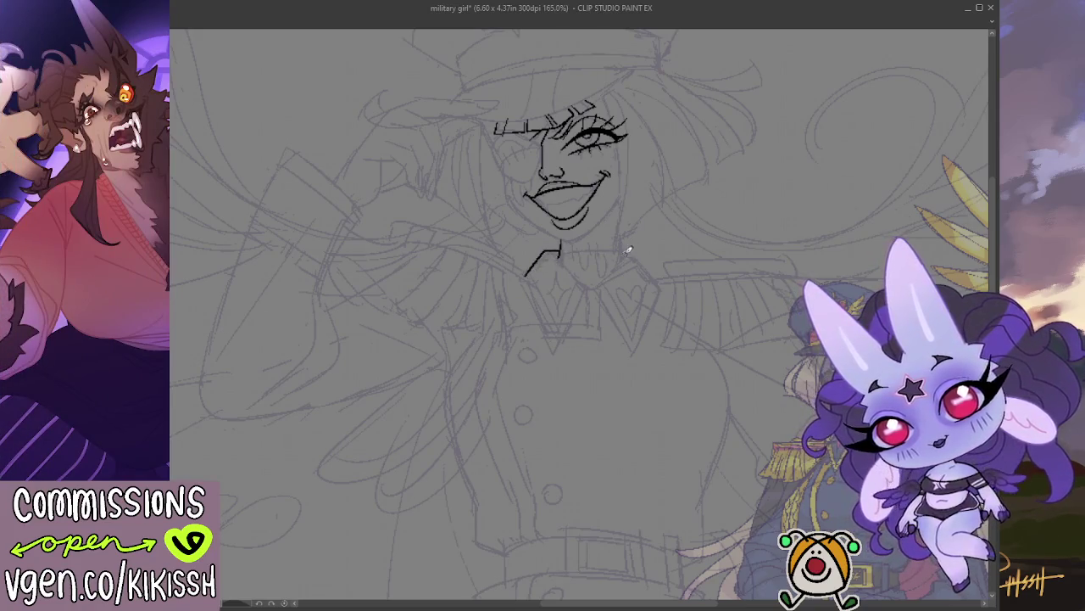
mouse_move(619, 249)
left_mouse_down()
mouse_move(642, 258)
mouse_move(653, 284)
left_mouse_up()
left_click_drag(560, 247, 587, 302)
key("ctrl+z")
key("ctrl+z")
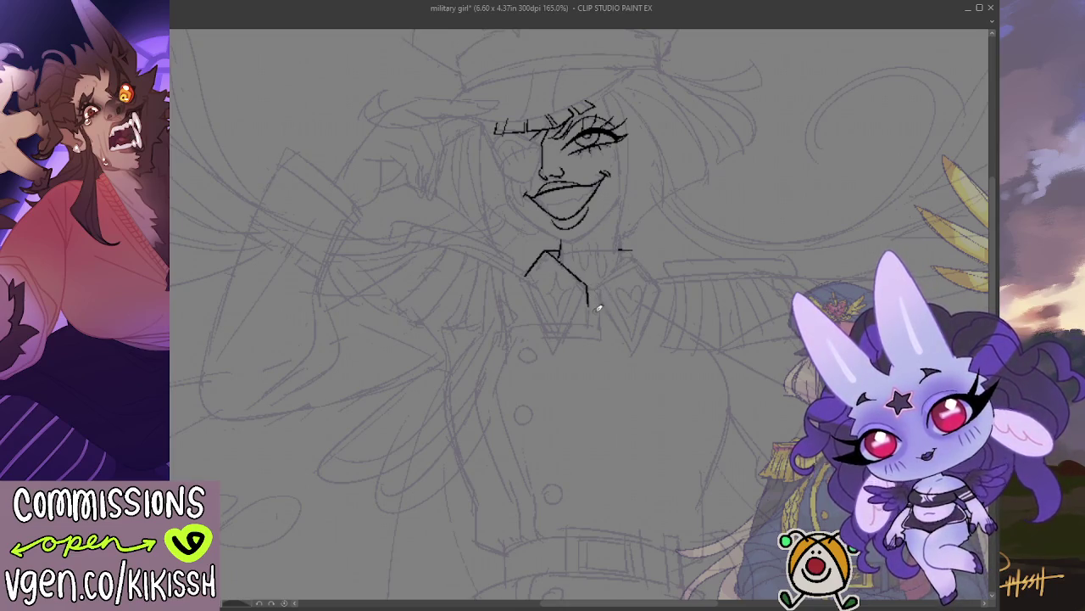
mouse_move(588, 299)
left_mouse_down()
mouse_move(590, 311)
mouse_move(624, 263)
left_mouse_up()
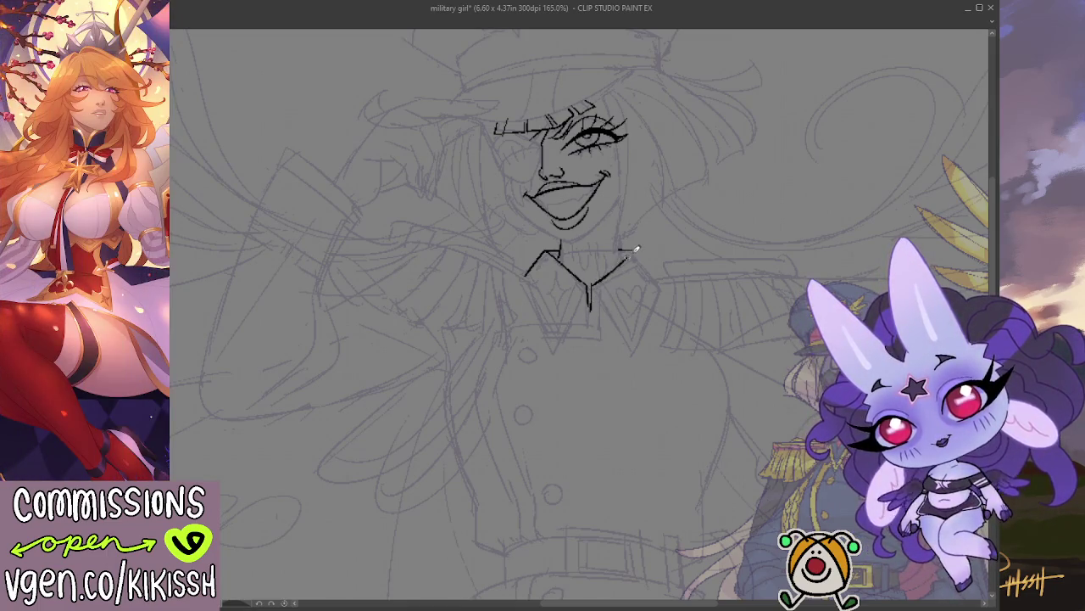
mouse_move(526, 276)
left_mouse_down()
mouse_move(556, 350)
mouse_move(590, 288)
mouse_move(626, 346)
mouse_move(653, 278)
left_mouse_up()
key("ctrl+z")
left_click_drag(625, 354, 655, 278)
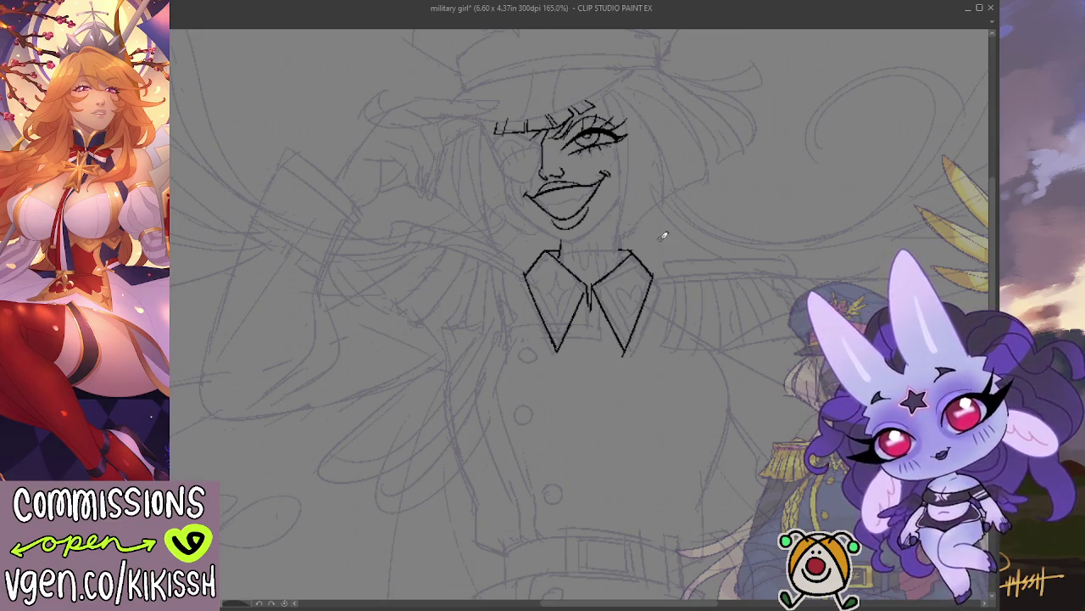
Add ink strokes at the hair edge beside the face.
scroll(672, 223, "down", 2)
left_click_drag(718, 245, 735, 230)
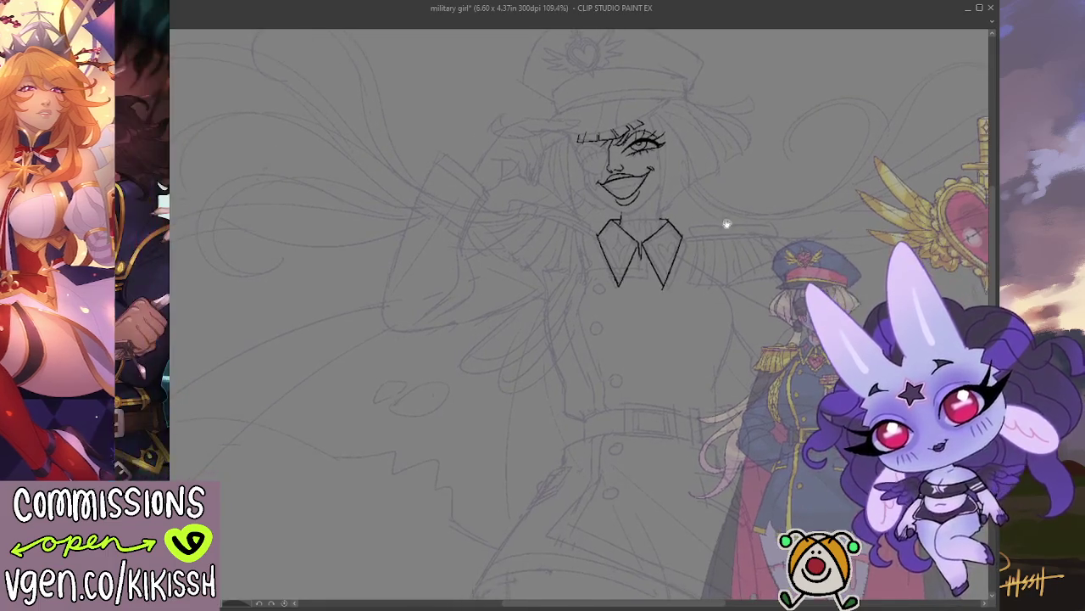
scroll(580, 139, "up", 3)
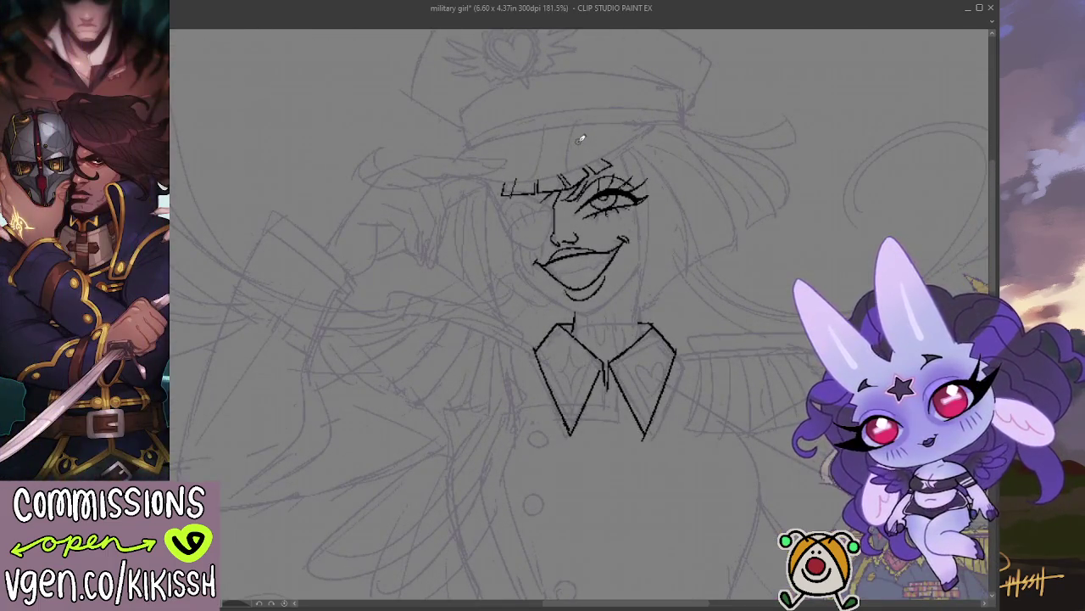
mouse_move(506, 196)
left_mouse_down()
mouse_move(509, 242)
mouse_move(543, 248)
mouse_move(558, 200)
mouse_move(514, 199)
mouse_move(527, 210)
mouse_move(562, 203)
mouse_move(529, 224)
mouse_move(553, 222)
left_mouse_up()
scroll(591, 438, "right", 3)
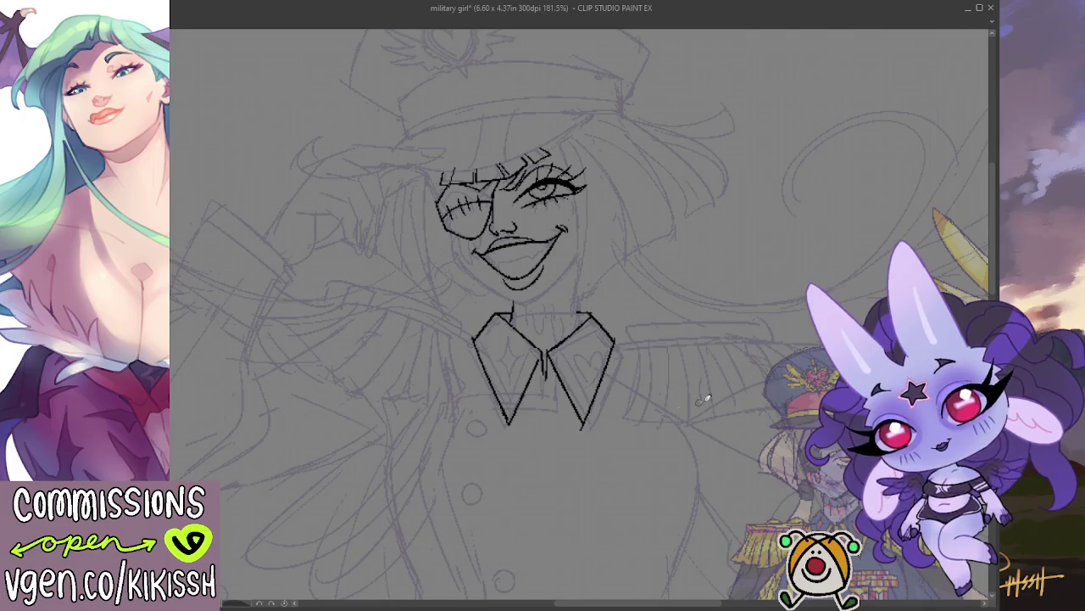
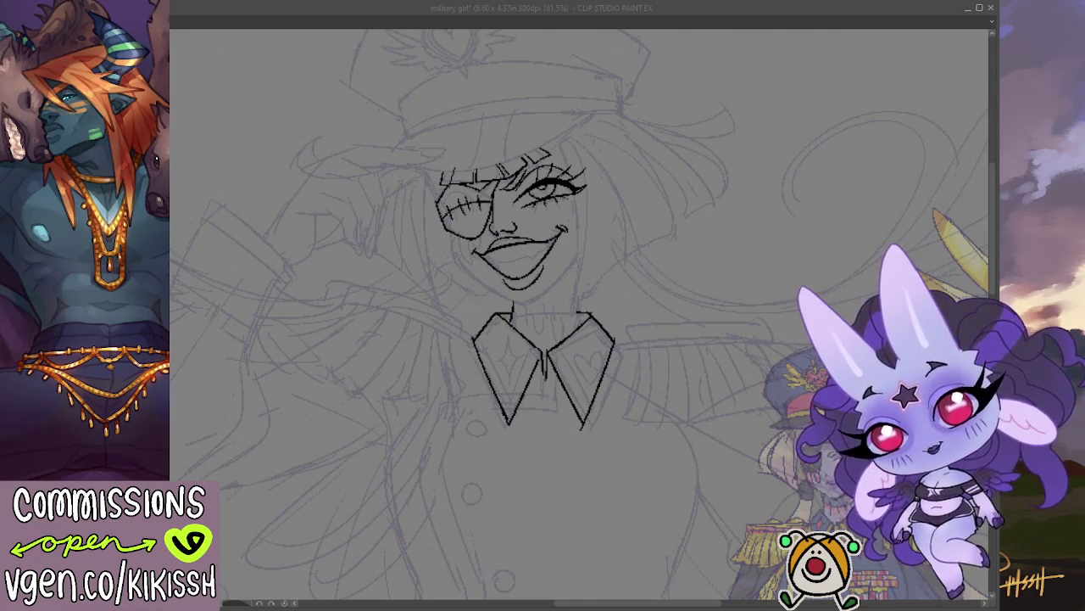
Ink the left jawline down to the chin and the right jawline up toward the cheek.
key("alt+Tab")
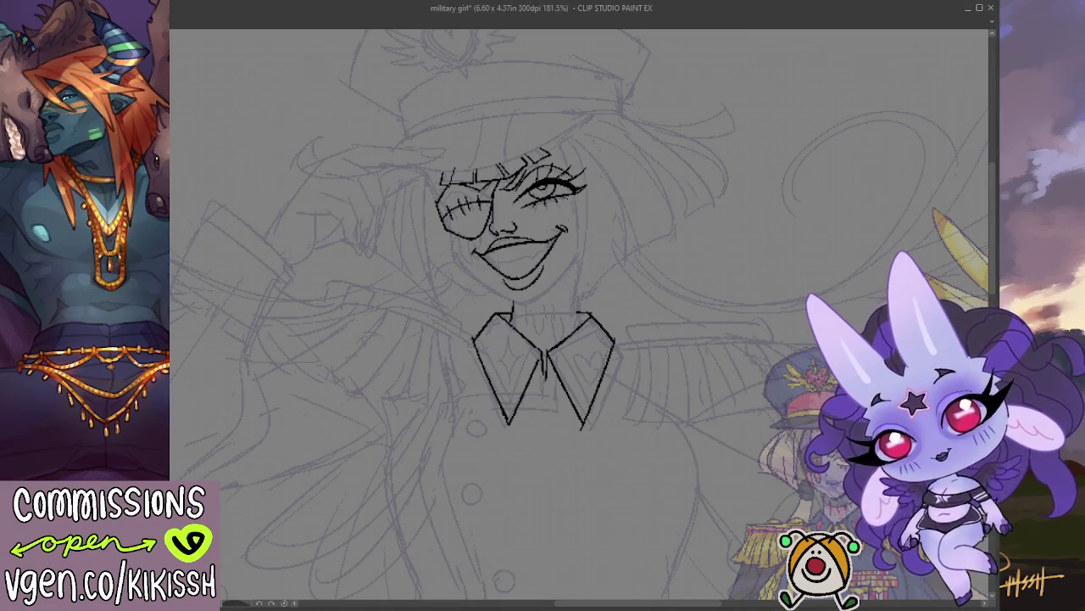
left_click_drag(542, 339, 505, 325)
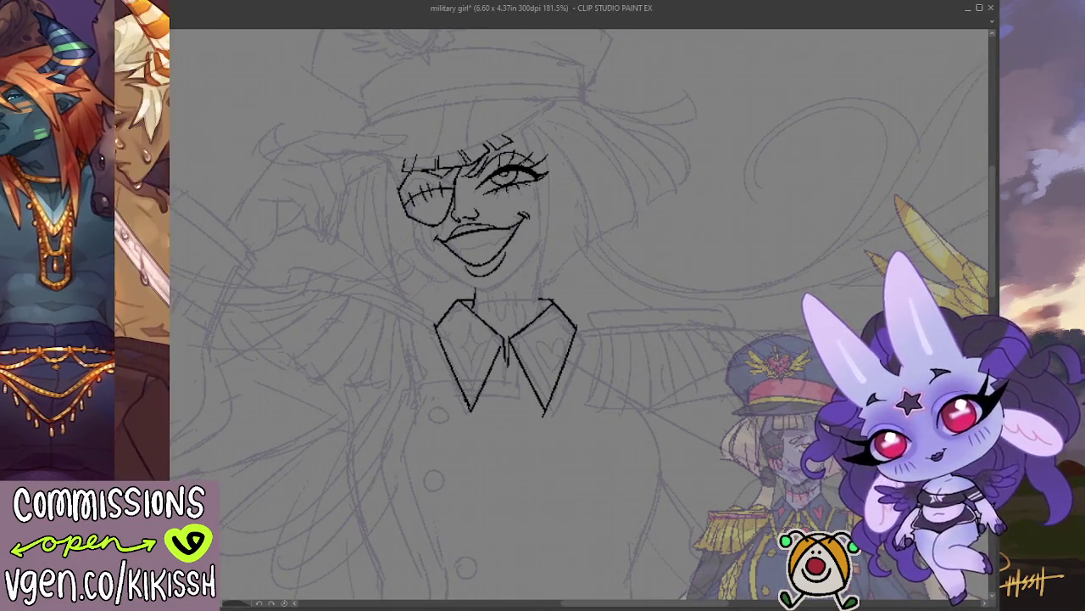
key("alt+Tab")
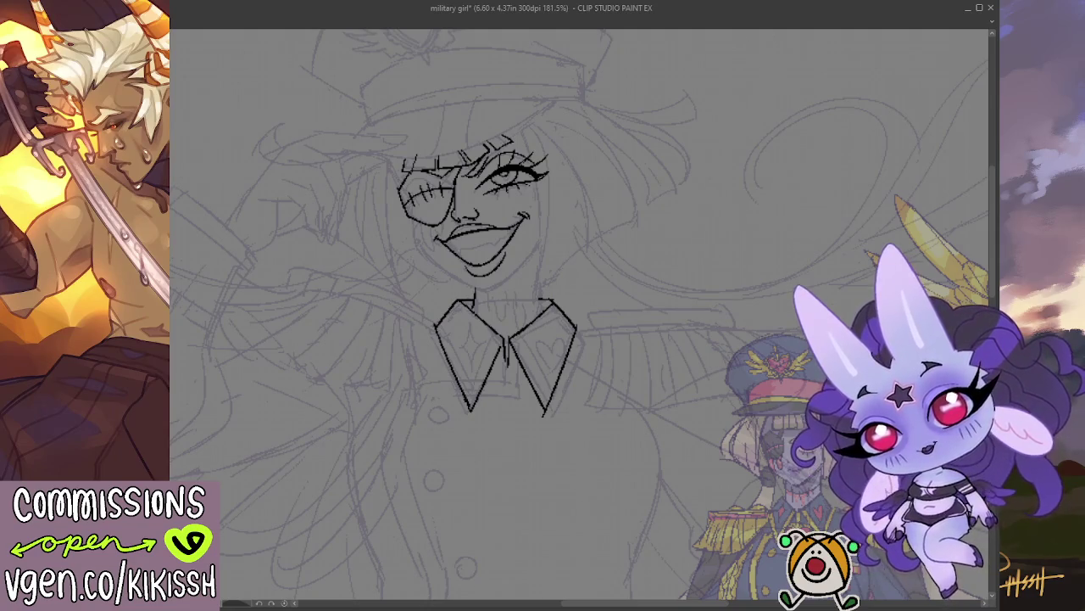
key("alt+Tab")
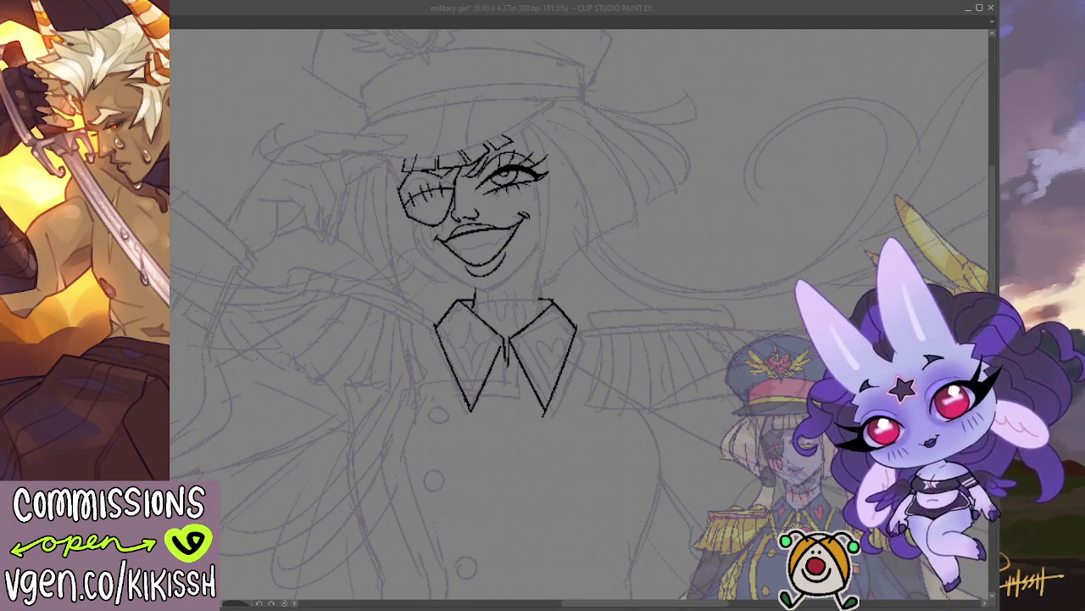
key("alt+Tab")
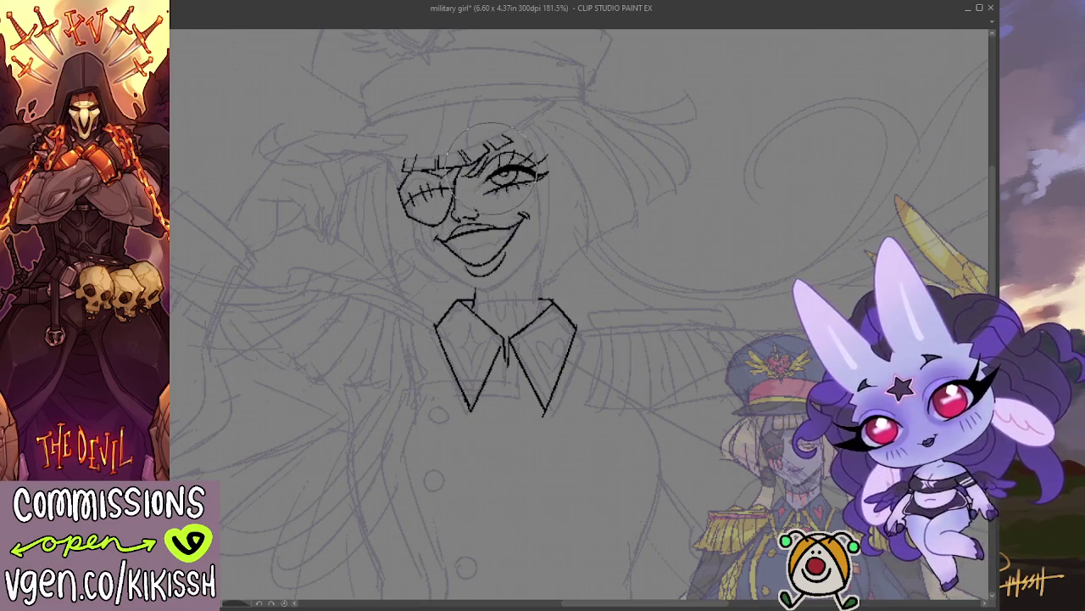
key("p")
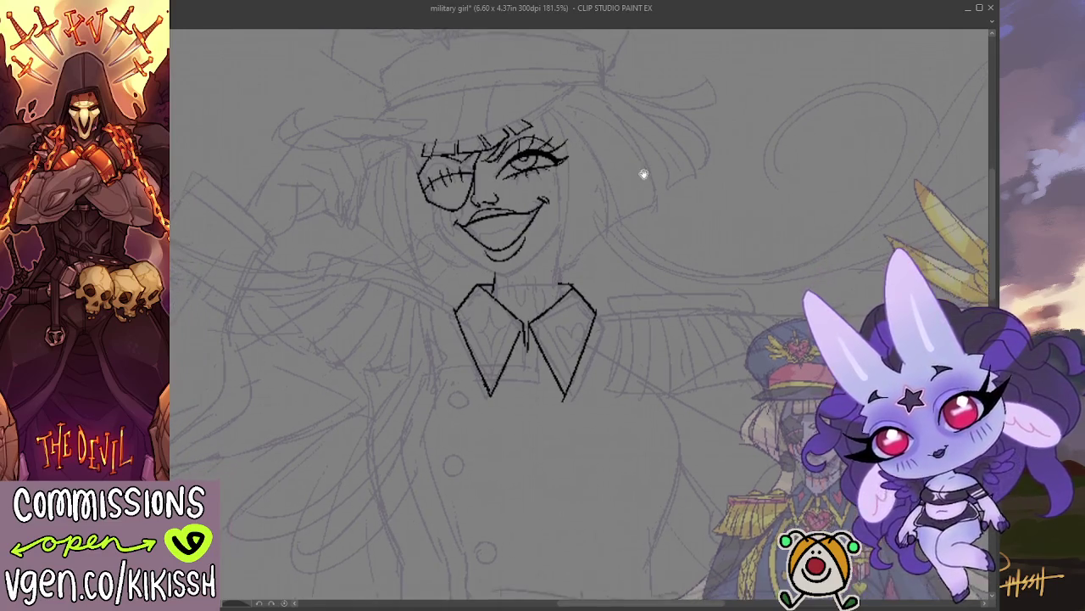
left_click_drag(632, 182, 654, 156)
left_click_drag(430, 170, 492, 229)
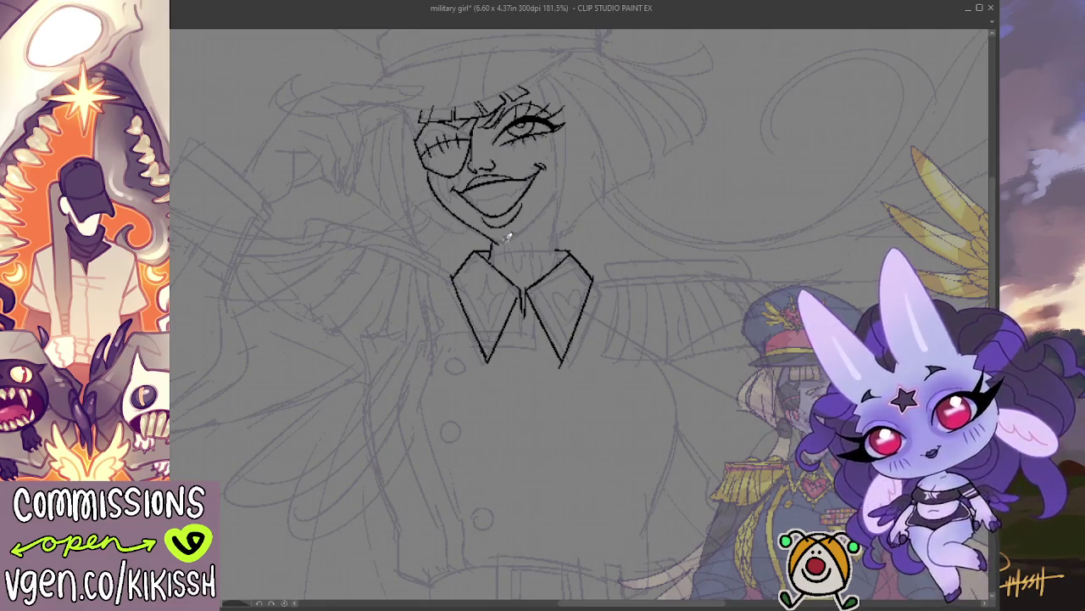
mouse_move(502, 240)
left_mouse_down()
mouse_move(547, 206)
mouse_move(560, 176)
mouse_move(561, 254)
left_mouse_up()
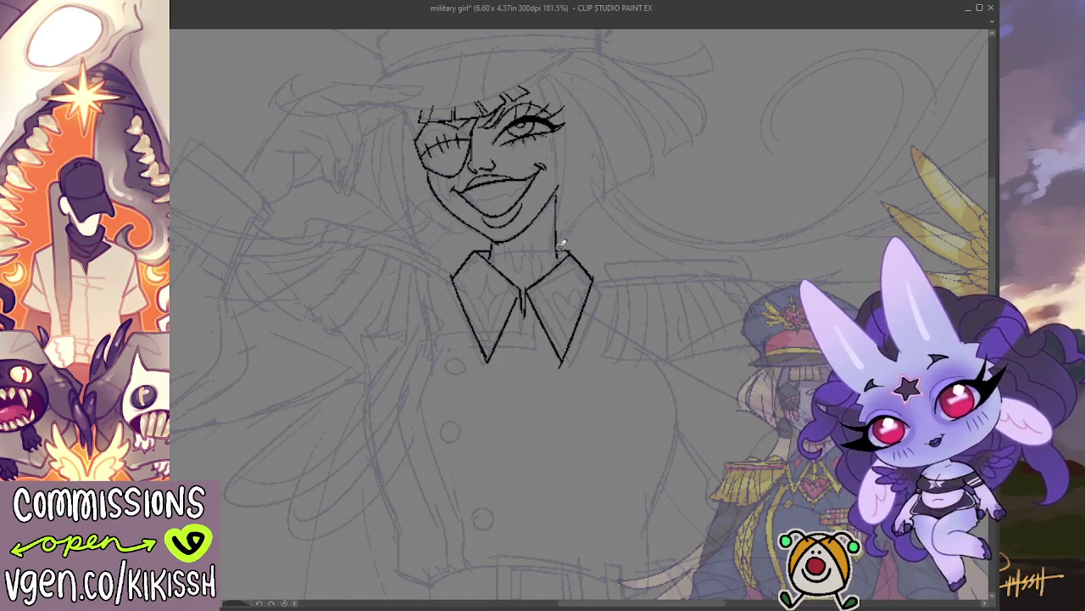
Draw a line down the right side of the neck toward the collar, redoing it until clean.
key("ctrl+z")
key("e")
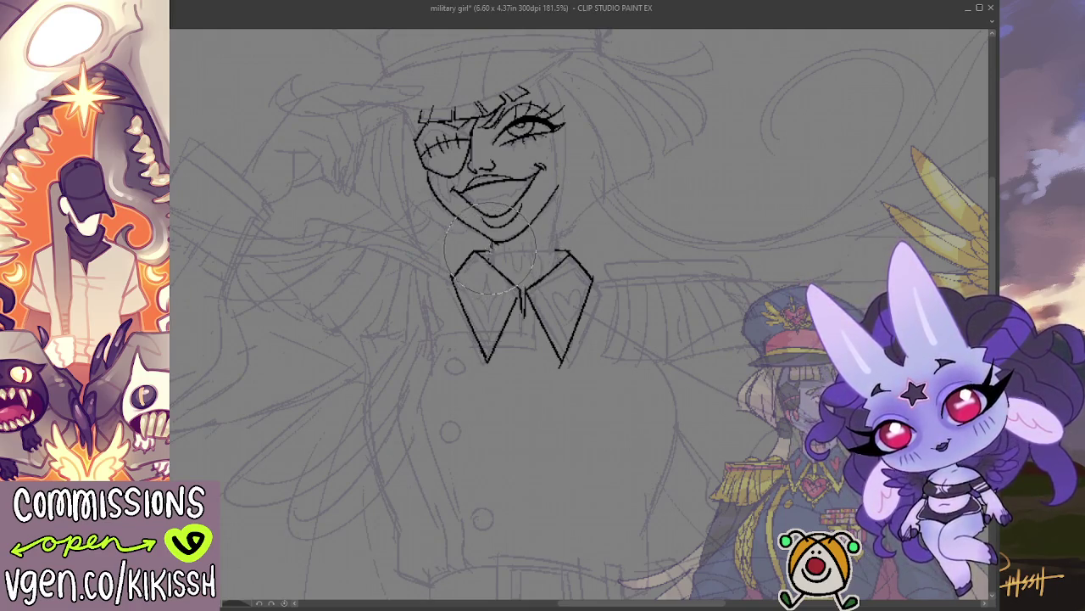
key("p")
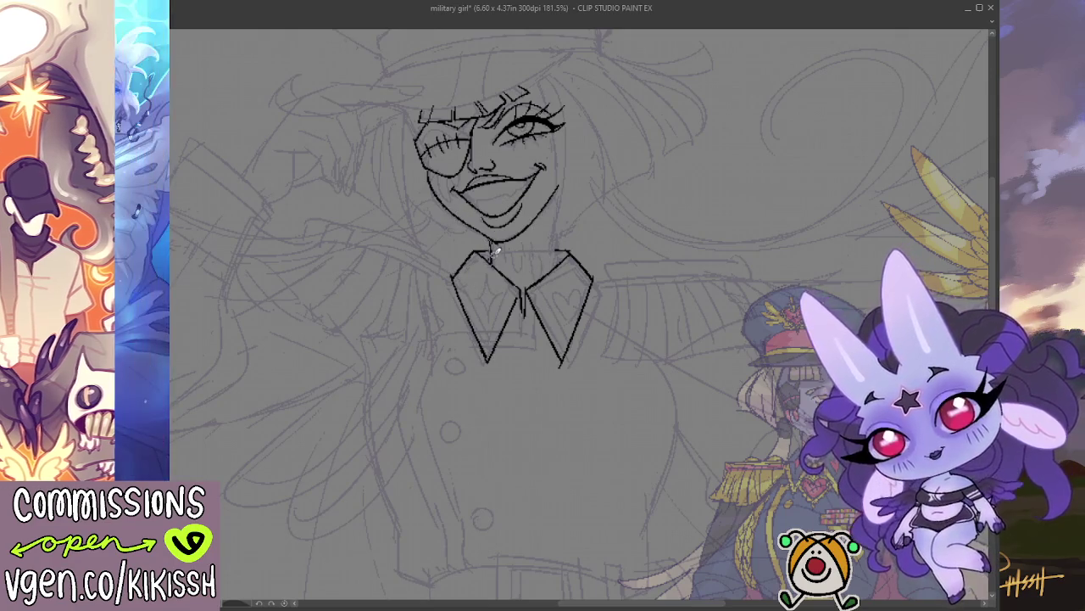
left_click_drag(558, 196, 562, 255)
key("ctrl+z")
left_click_drag(558, 187, 561, 248)
left_click_drag(560, 195, 562, 251)
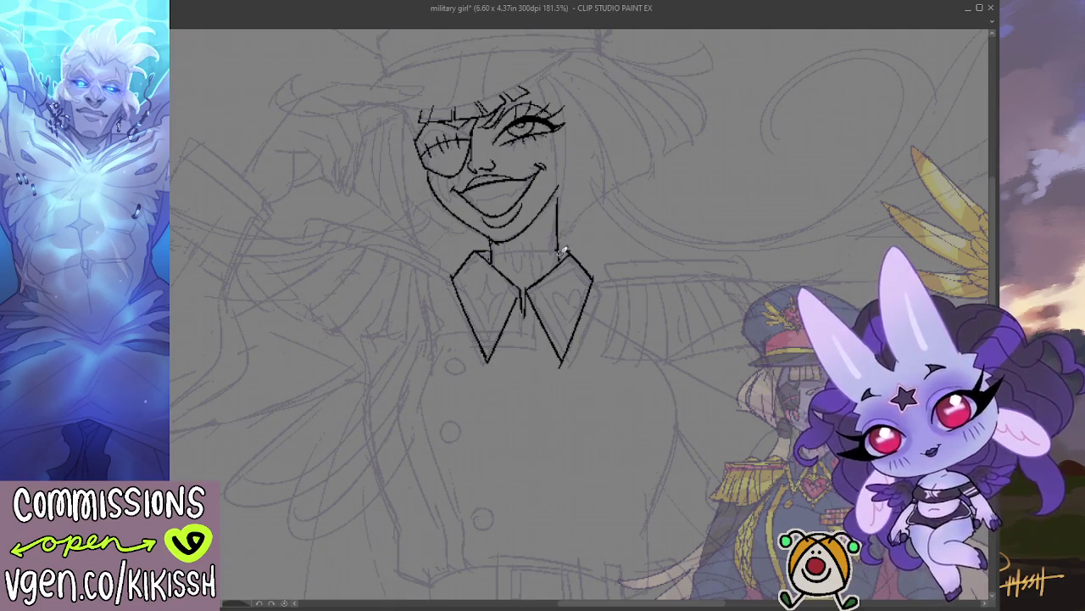
scroll(568, 214, "down", 5)
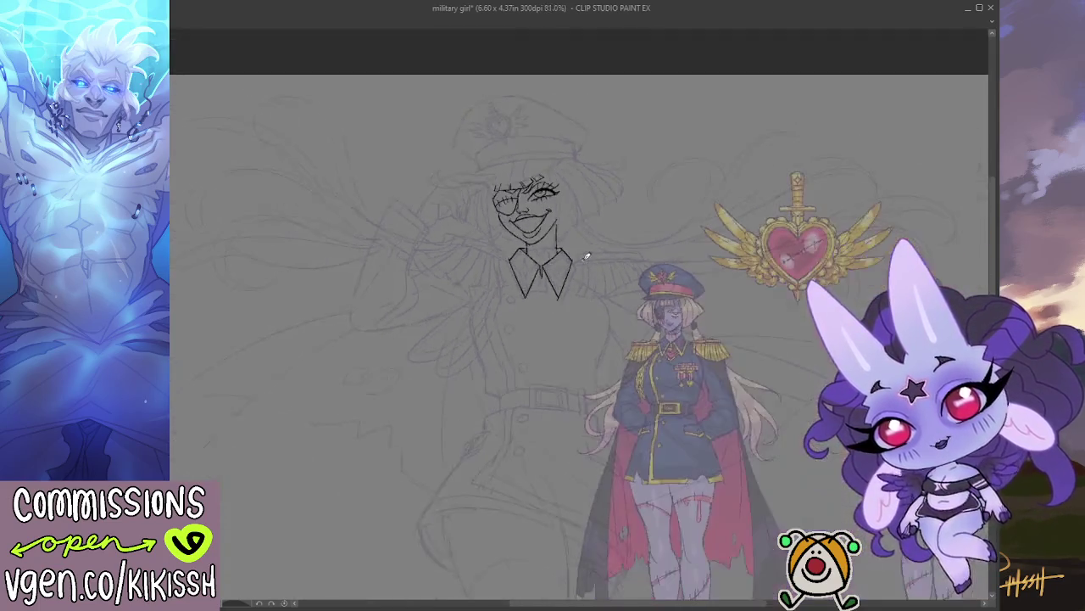
Ink the hat brim curve, the bob hair on the face's right side, and its edge by the neck.
left_click_drag(633, 227, 641, 331)
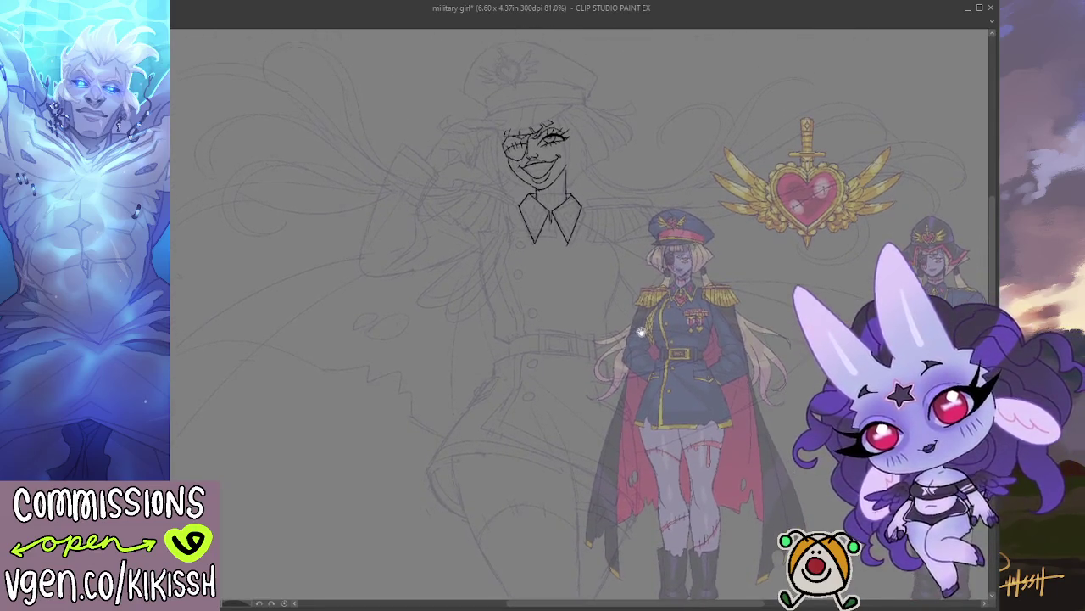
scroll(501, 151, "up", 4)
left_click_drag(651, 250, 595, 267)
mouse_move(627, 80)
left_mouse_down()
mouse_move(716, 96)
mouse_move(637, 87)
mouse_move(693, 146)
mouse_move(642, 91)
mouse_move(667, 167)
mouse_move(618, 93)
left_mouse_up()
mouse_move(644, 129)
left_mouse_down()
mouse_move(666, 179)
mouse_move(621, 198)
mouse_move(599, 115)
mouse_move(623, 199)
mouse_move(584, 246)
mouse_move(582, 193)
left_mouse_up()
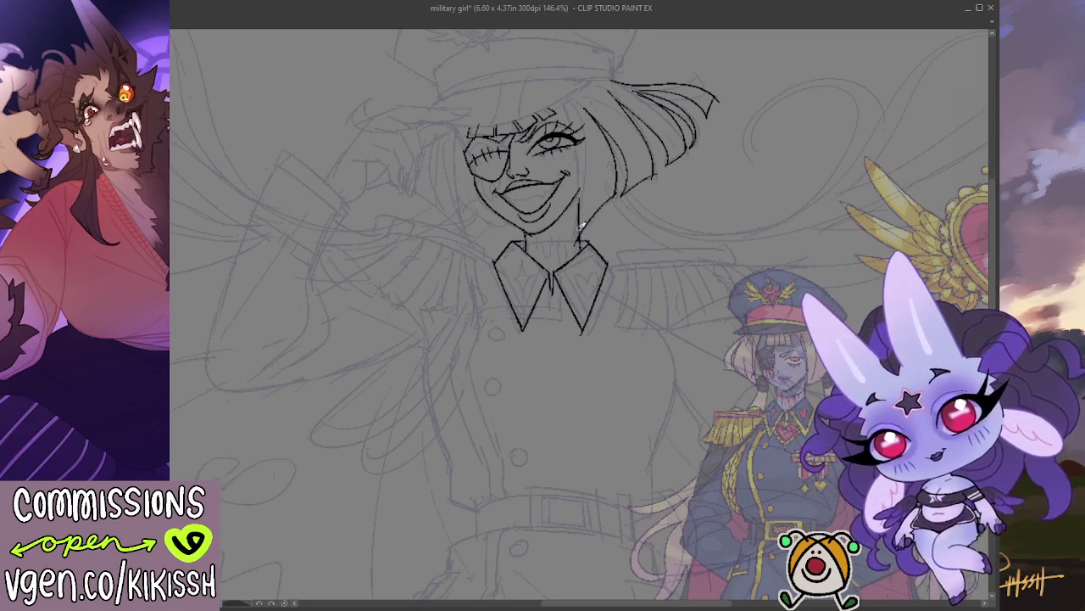
mouse_move(577, 240)
left_mouse_down()
mouse_move(581, 158)
mouse_move(567, 111)
left_mouse_up()
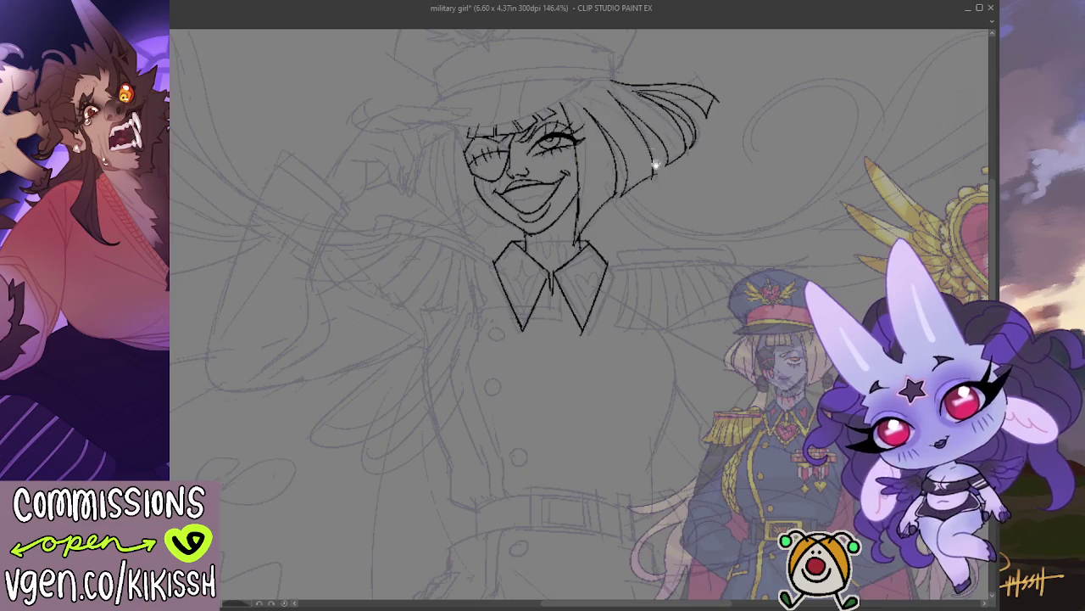
left_click_drag(649, 251, 636, 278)
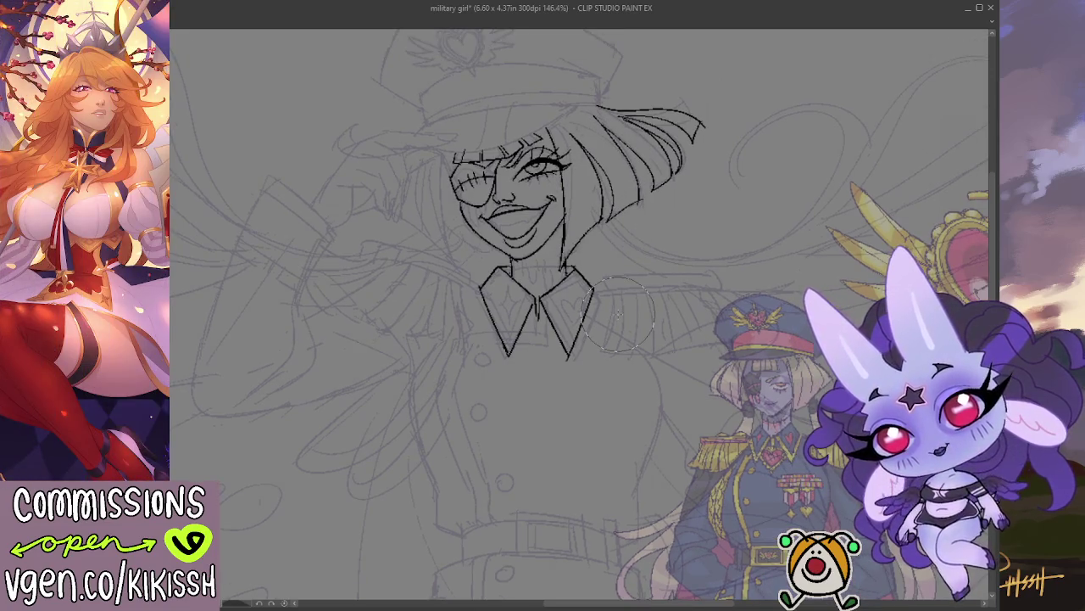
Ink the left end of the hat brim, its underside, and the left hair outline.
mouse_move(415, 142)
left_mouse_down()
mouse_move(355, 118)
mouse_move(340, 146)
left_mouse_up()
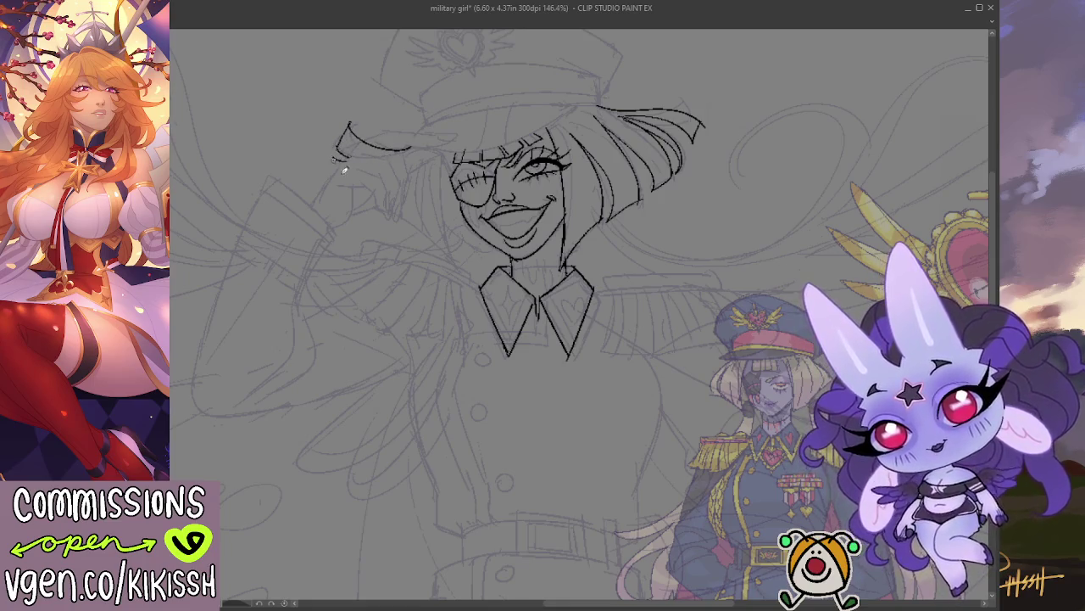
mouse_move(409, 153)
left_mouse_down()
mouse_move(336, 168)
mouse_move(378, 197)
left_mouse_up()
mouse_move(417, 156)
left_mouse_down()
mouse_move(378, 199)
mouse_move(416, 224)
left_mouse_up()
Try extra strands on the lower left hair, then undo them all.
left_click_drag(423, 178, 407, 222)
mouse_move(428, 159)
left_mouse_down()
mouse_move(419, 228)
mouse_move(460, 255)
left_mouse_up()
key("ctrl+z")
left_click_drag(417, 225, 465, 271)
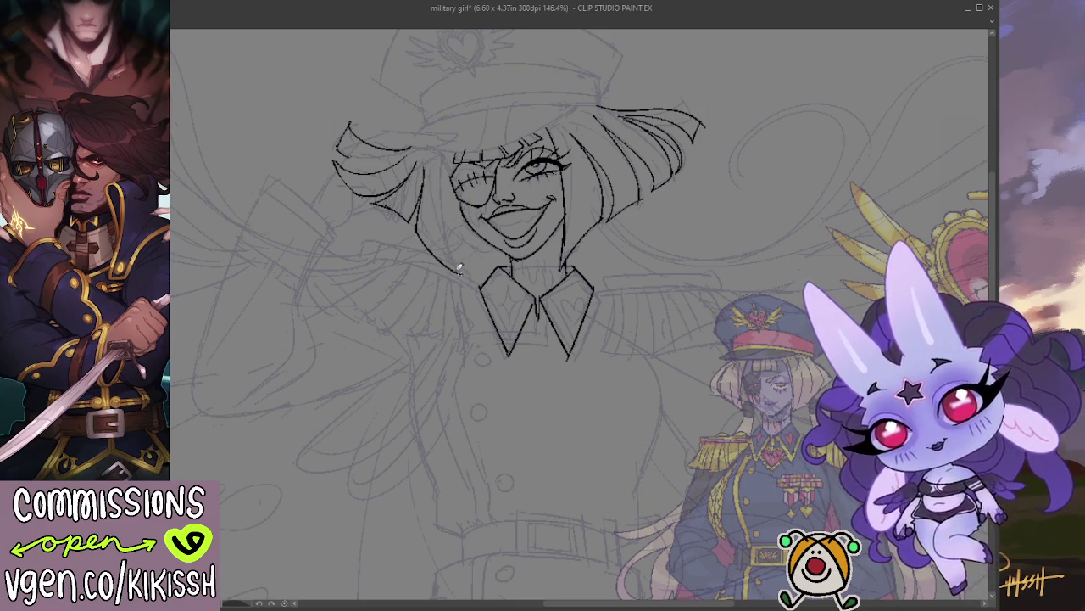
key("ctrl+z")
key("ctrl+z")
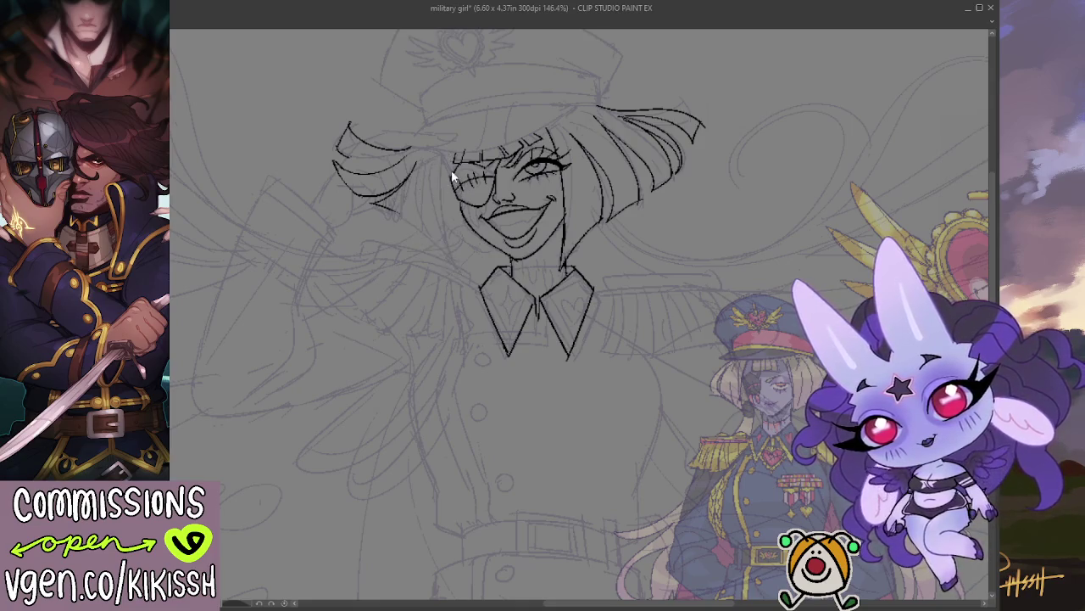
key("ctrl+z")
key("ctrl+z")
key("ctrl+z")
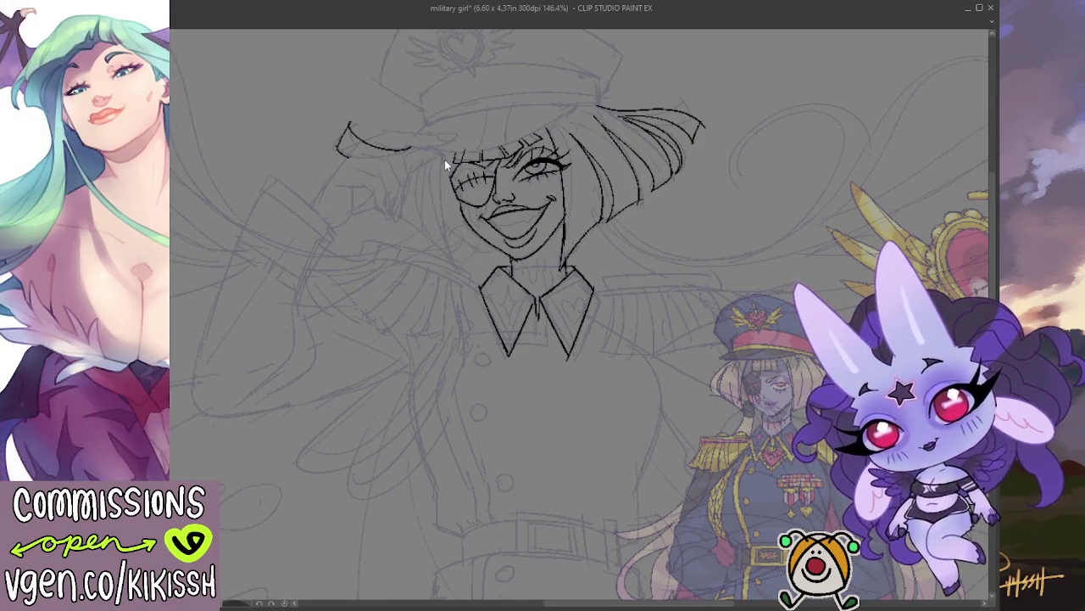
key("ctrl+z")
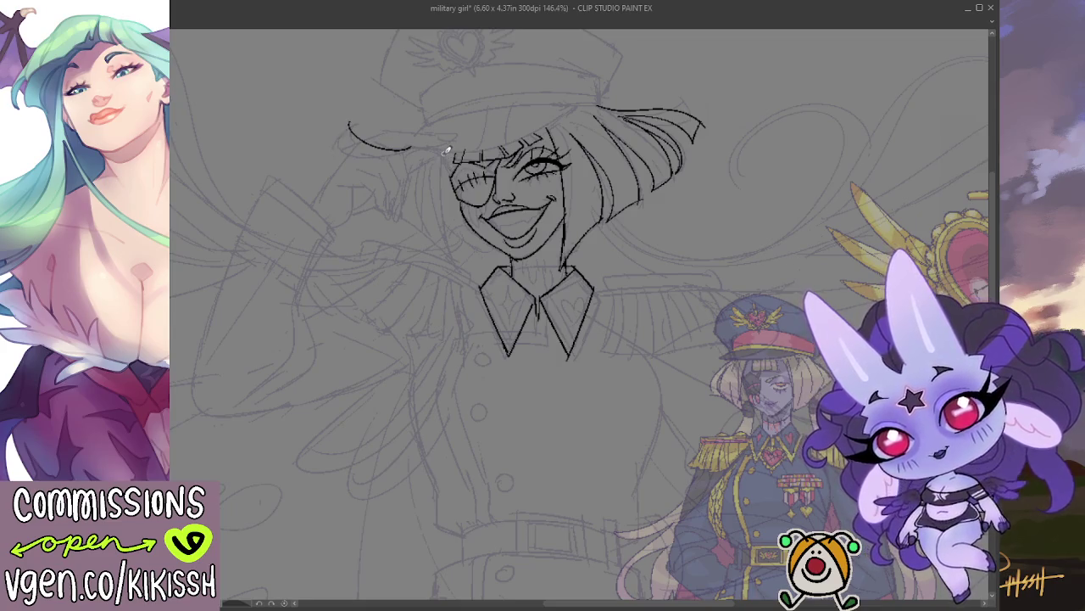
left_click_drag(433, 198, 437, 276)
key("ctrl+z")
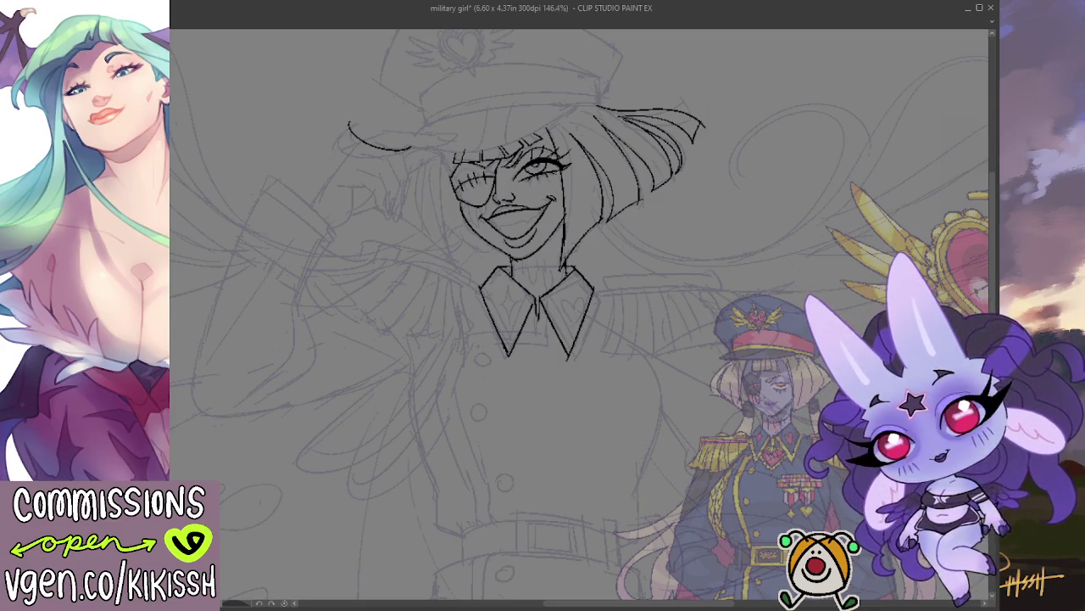
Mirror the canvas horizontally and ink hair strands beside the eyepatch.
key("h")
left_click_drag(625, 141, 633, 181)
mouse_move(621, 144)
left_mouse_down()
mouse_move(638, 269)
mouse_move(653, 216)
left_mouse_up()
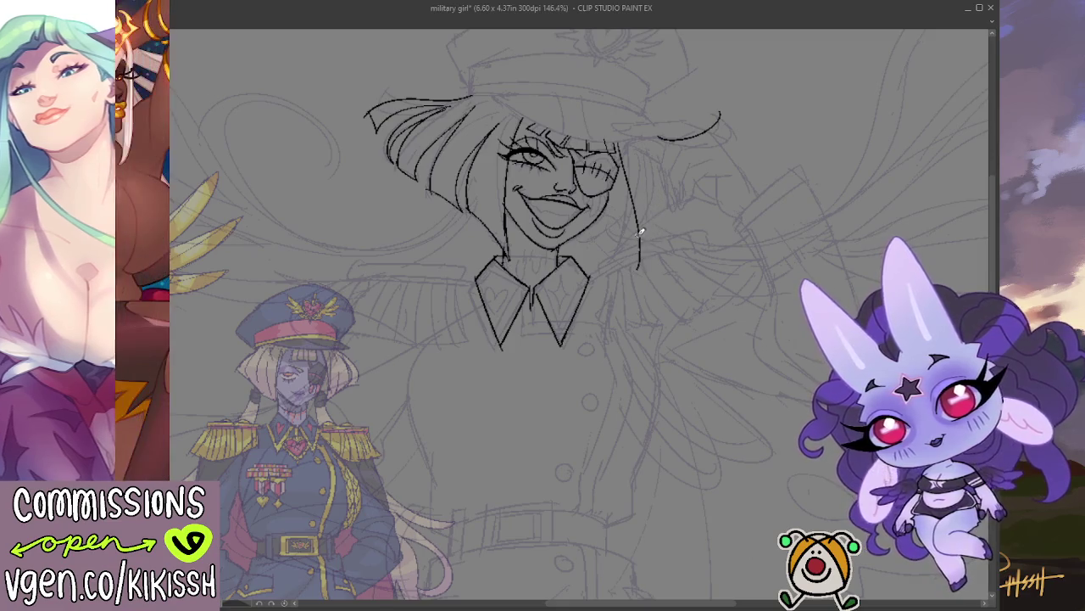
Finish the hair edge, unflip the canvas, and extend the left hair outline with bang strands.
left_click_drag(634, 275, 654, 230)
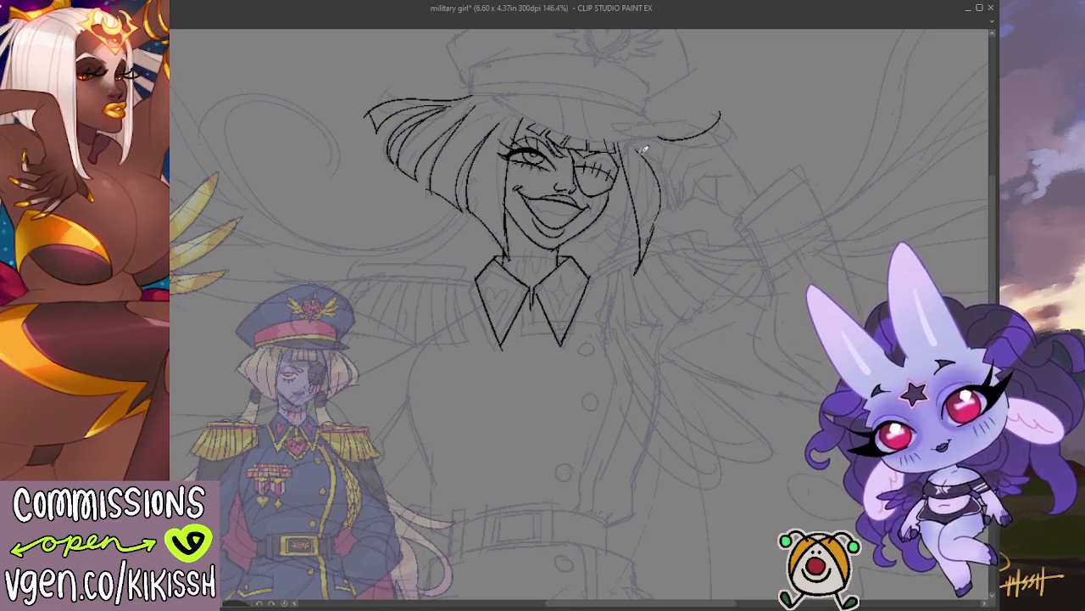
key("h")
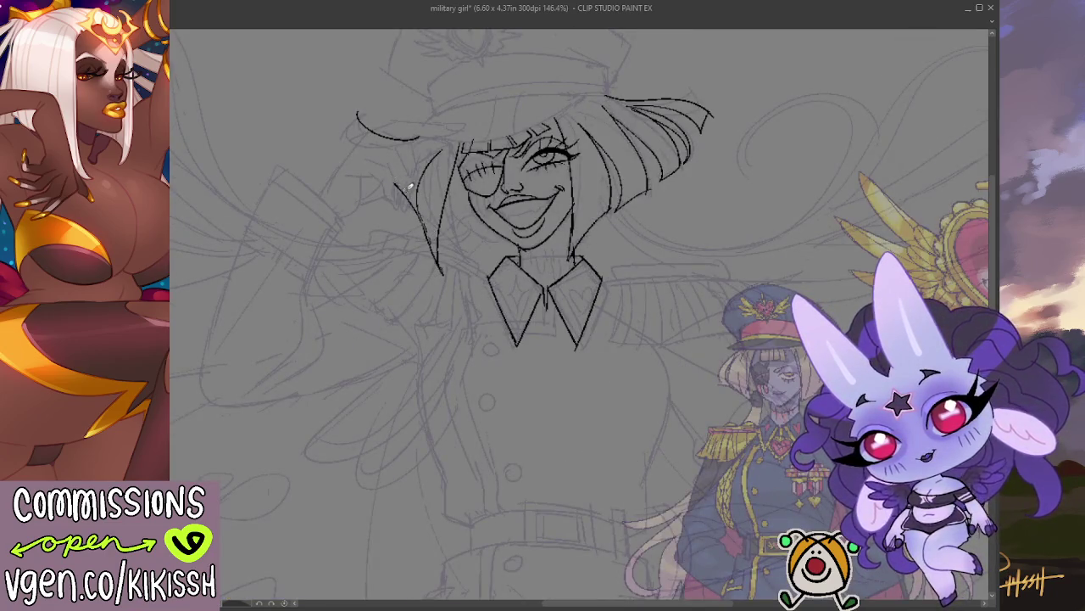
left_click_drag(392, 176, 362, 108)
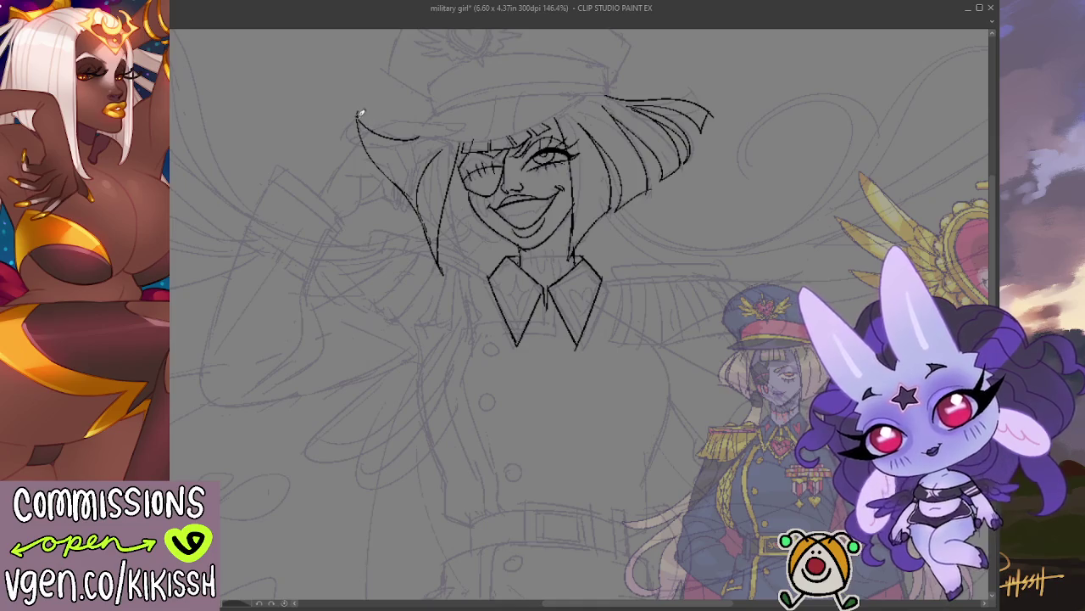
left_click_drag(367, 146, 433, 135)
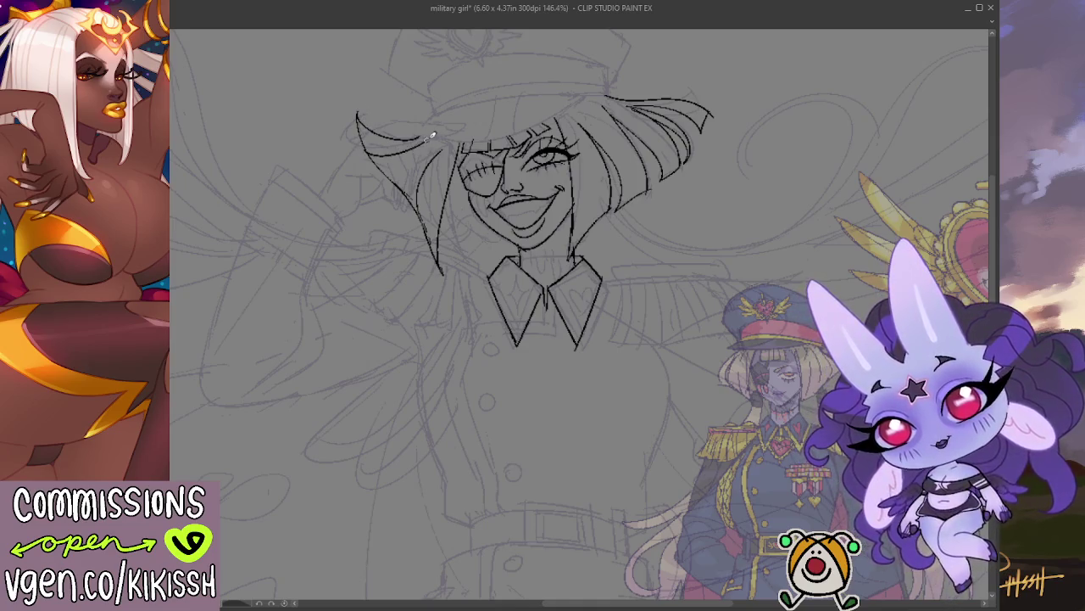
left_click_drag(407, 194, 448, 144)
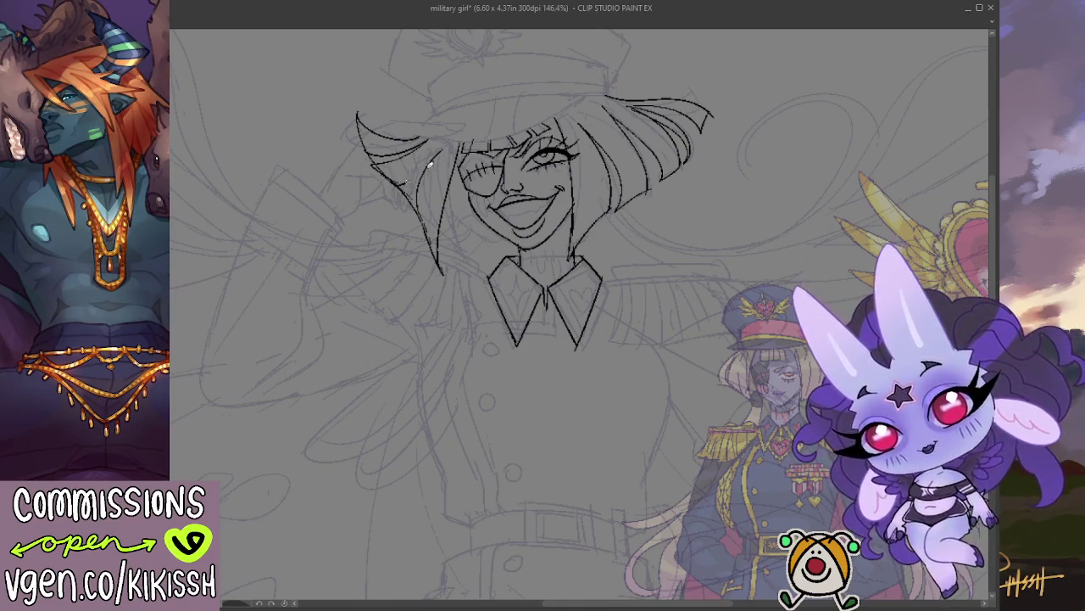
Erase the stray sketch hair strands left of the head and zoom in on the face.
key("e")
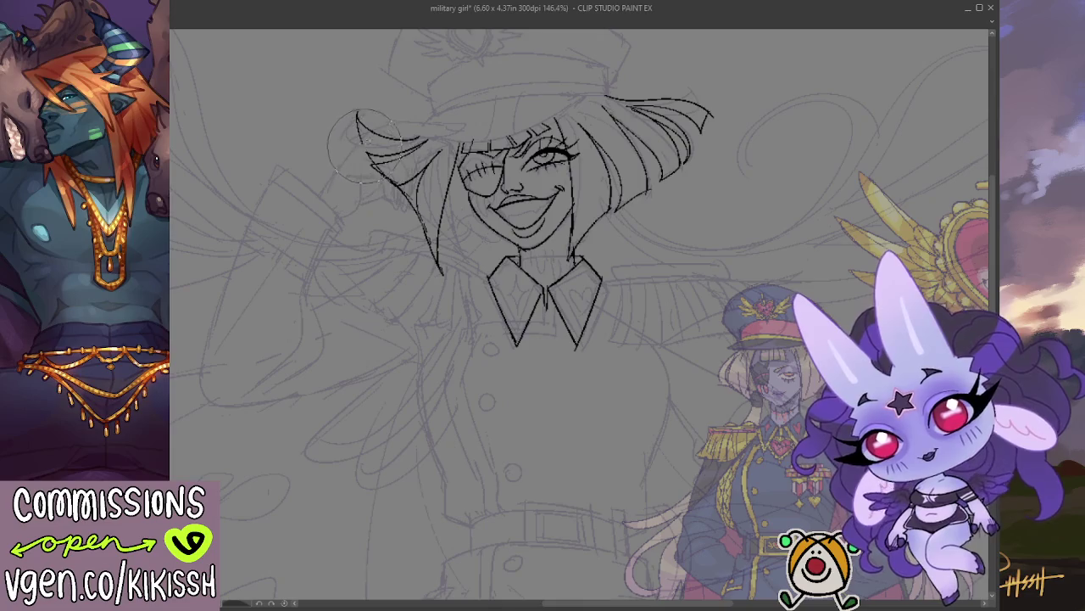
left_click_drag(375, 134, 405, 174)
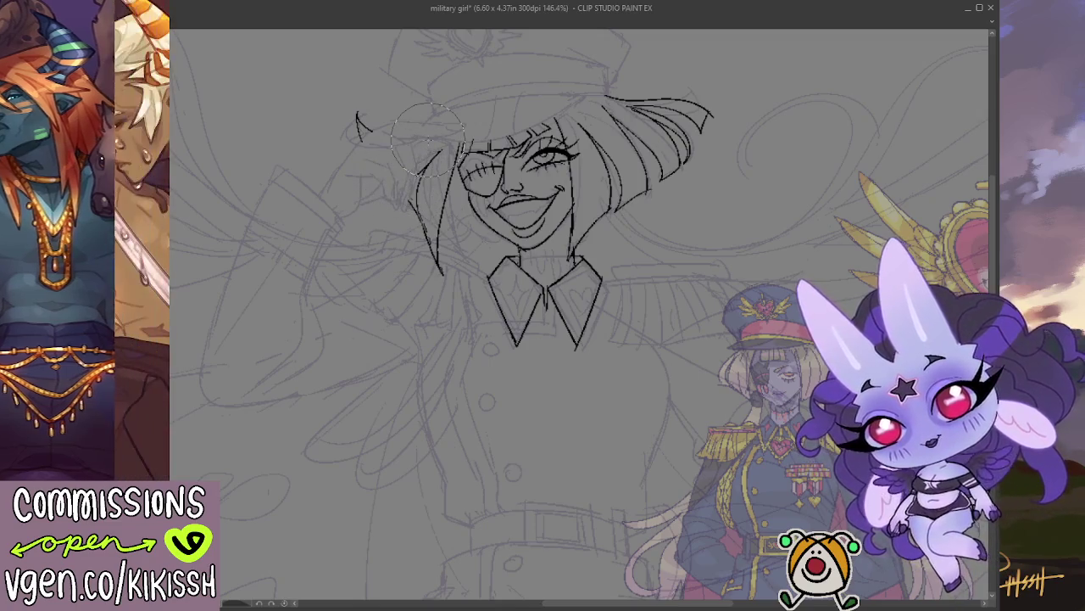
scroll(436, 125, "down", 1)
scroll(436, 125, "up", 1)
scroll(437, 125, "up", 1)
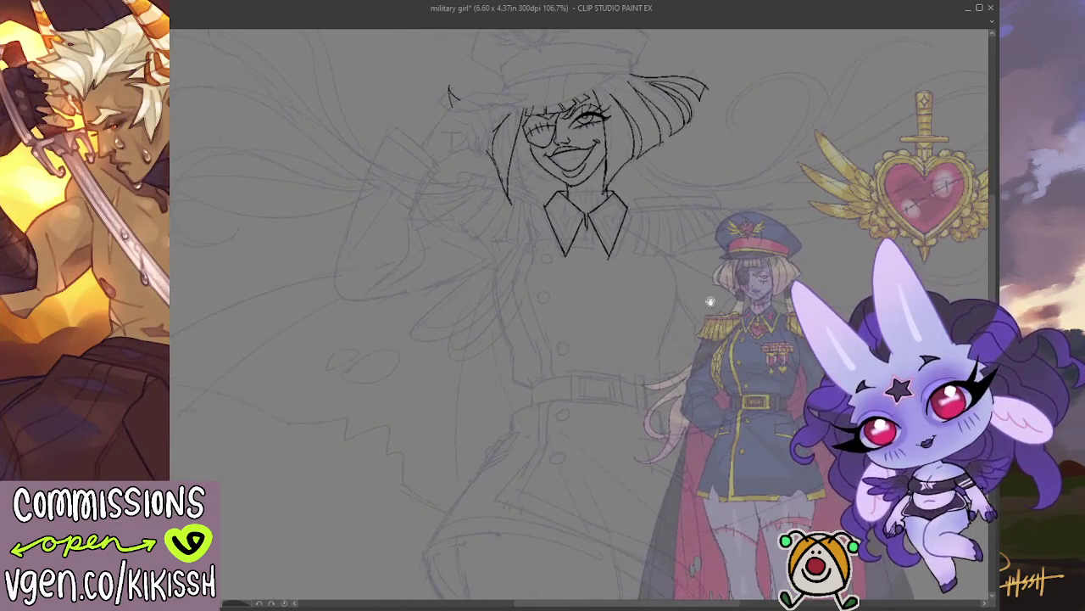
Tidy the smile lines and ink the teeth and mouth details.
scroll(437, 125, "up", 1)
left_click_drag(572, 149, 526, 138)
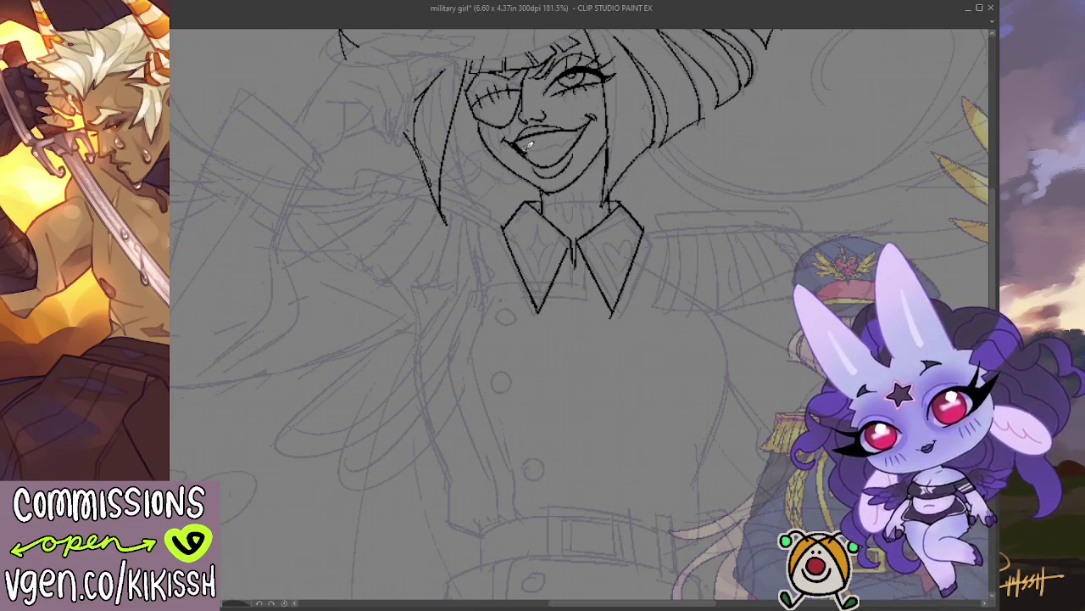
left_click_drag(543, 149, 573, 133)
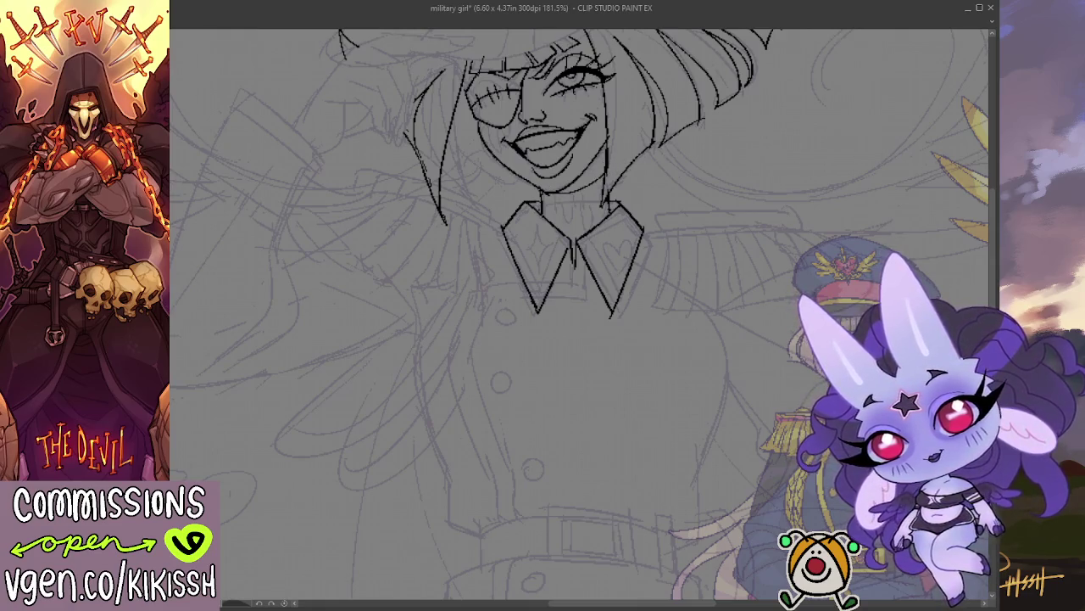
Fill the shadow under the chin with solid black.
left_click_drag(618, 201, 567, 174)
left_click_drag(666, 143, 697, 248)
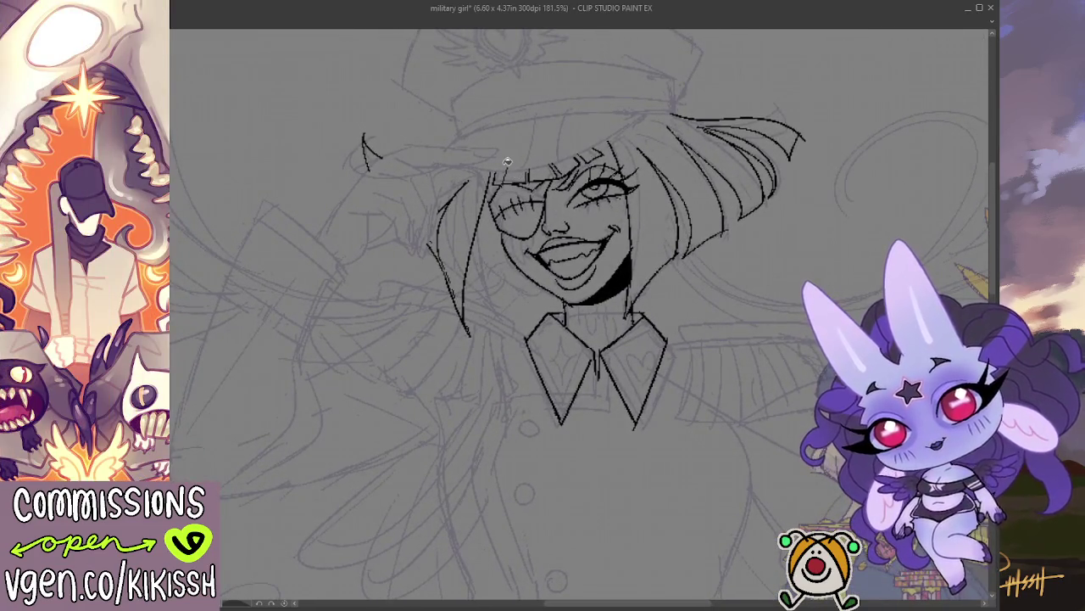
scroll(507, 162, "down", 3)
Ink the saluting hand's top edge under the brim, its curling fingers and palm curve.
mouse_move(557, 345)
left_mouse_down()
mouse_move(559, 325)
mouse_move(564, 346)
left_mouse_up()
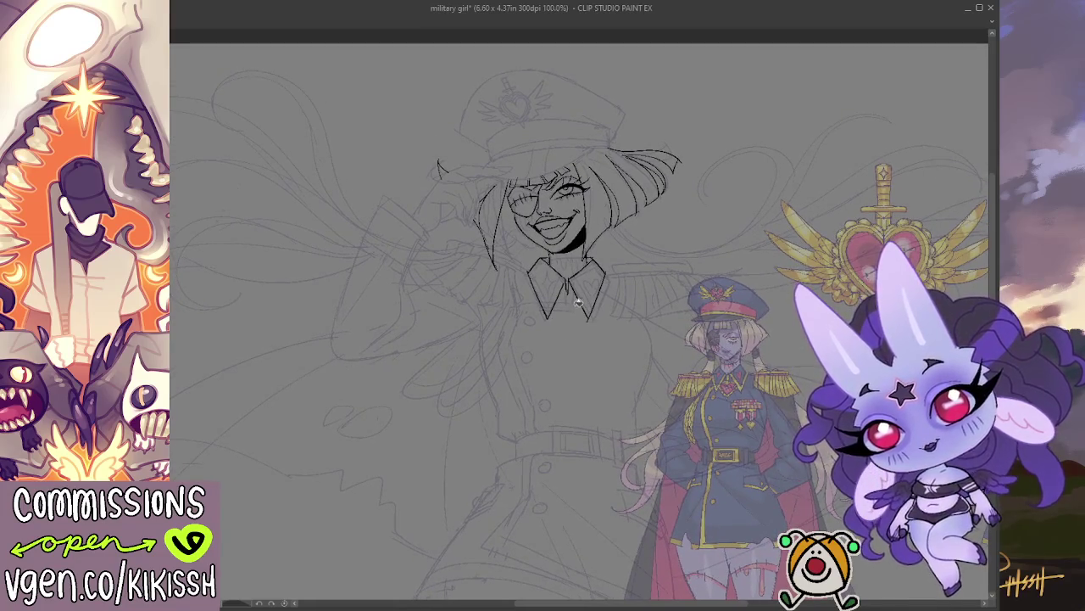
scroll(547, 187, "up", 1)
scroll(548, 187, "up", 1)
left_click_drag(544, 190, 577, 227)
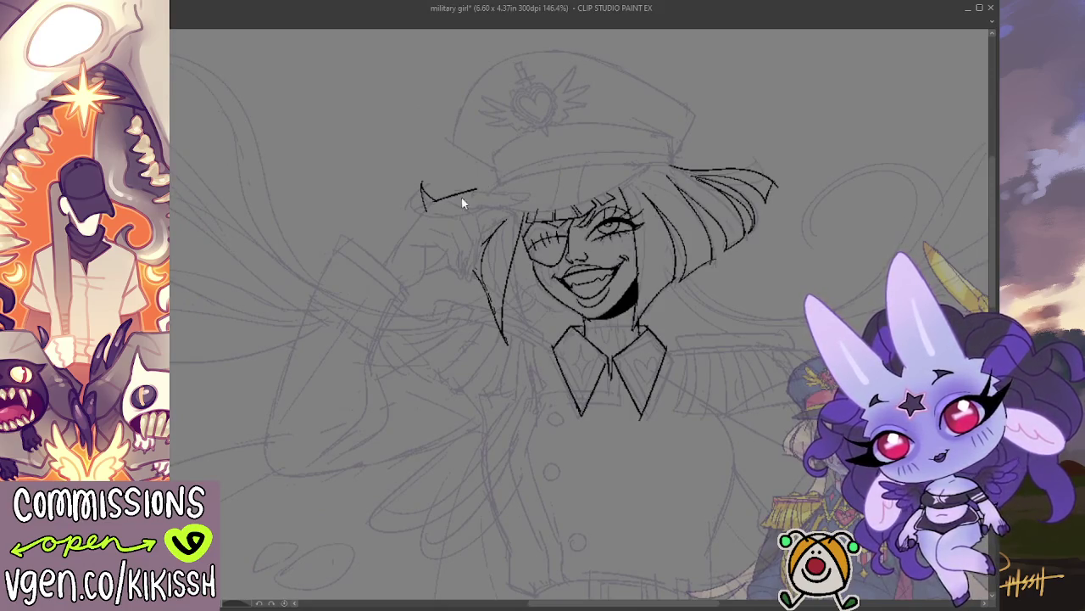
mouse_move(423, 207)
left_mouse_down()
mouse_move(468, 185)
mouse_move(533, 202)
left_mouse_up()
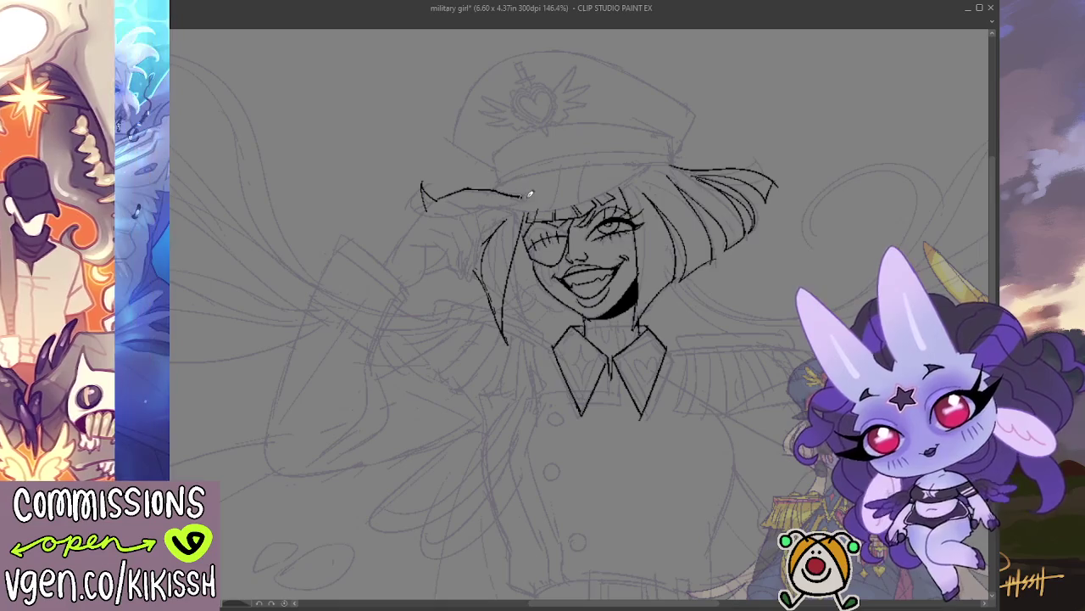
left_click_drag(465, 208, 485, 202)
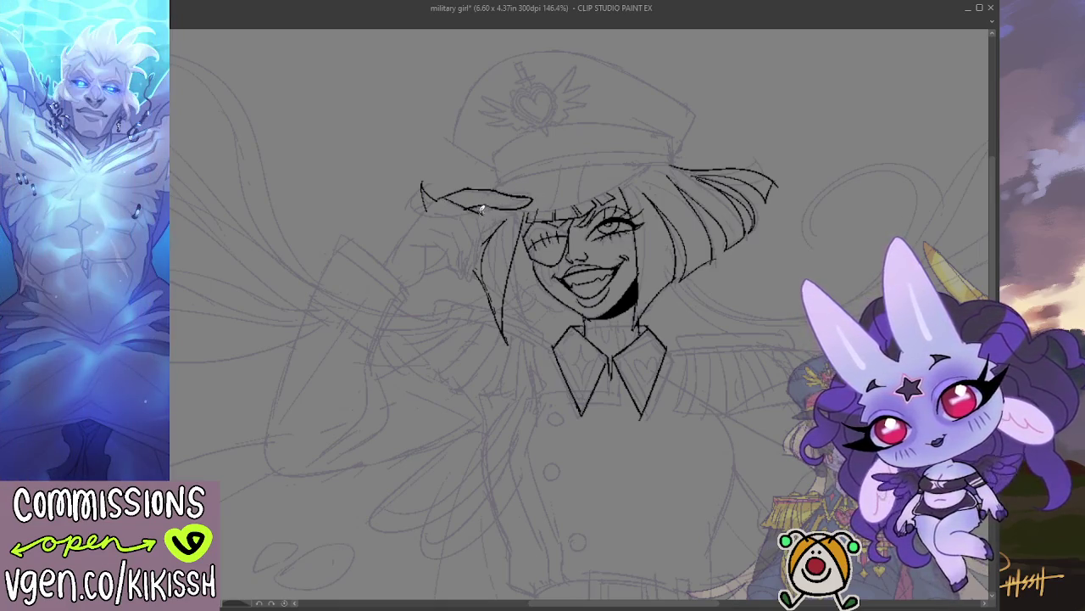
left_click_drag(484, 259, 471, 281)
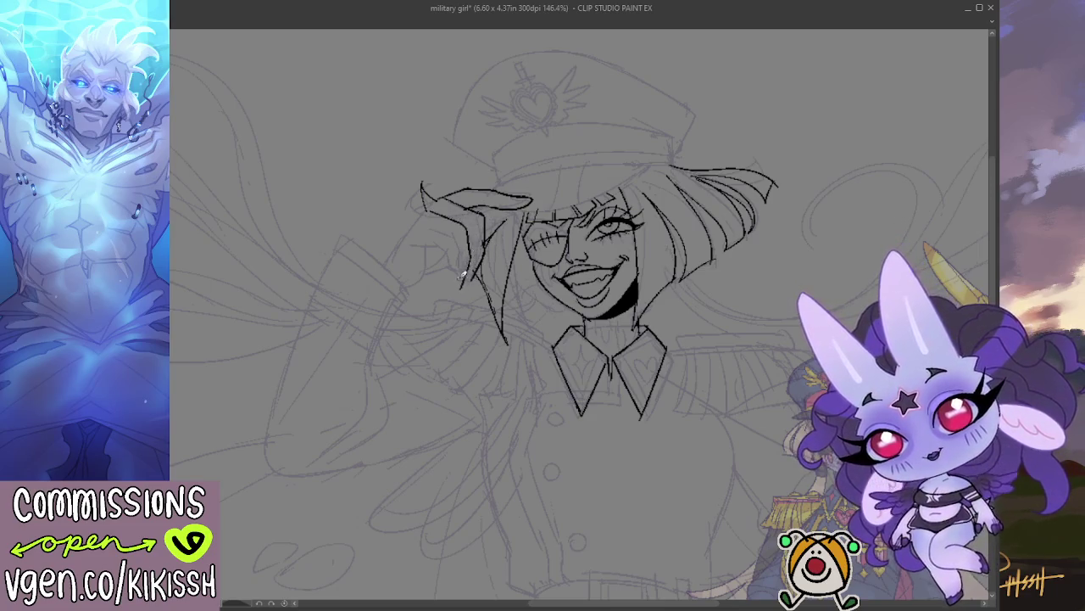
mouse_move(425, 224)
left_mouse_down()
mouse_move(462, 259)
mouse_move(444, 254)
mouse_move(397, 297)
left_mouse_up()
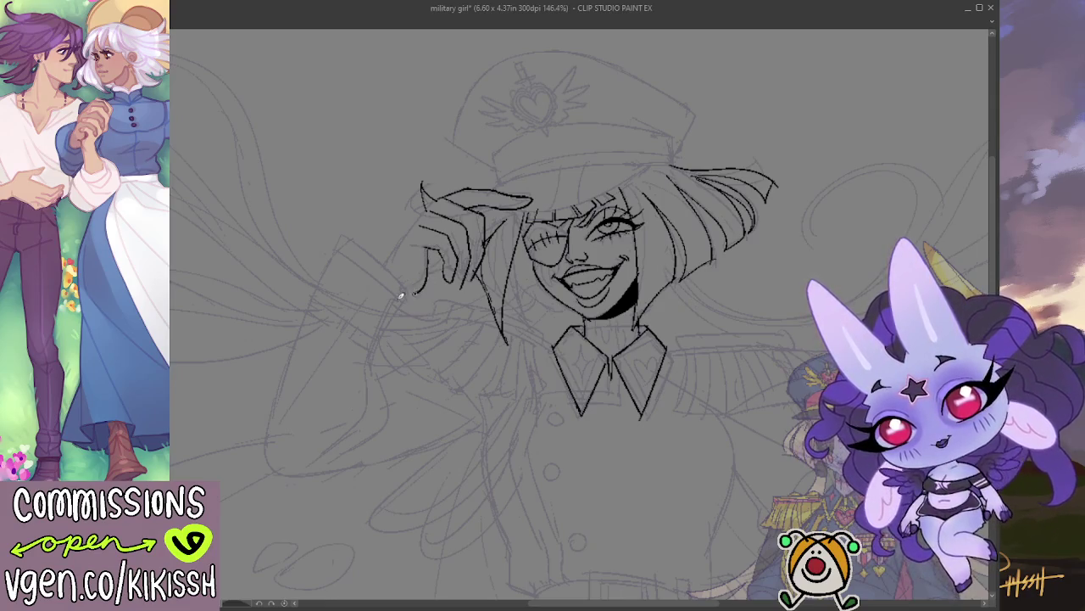
left_click_drag(443, 197, 376, 280)
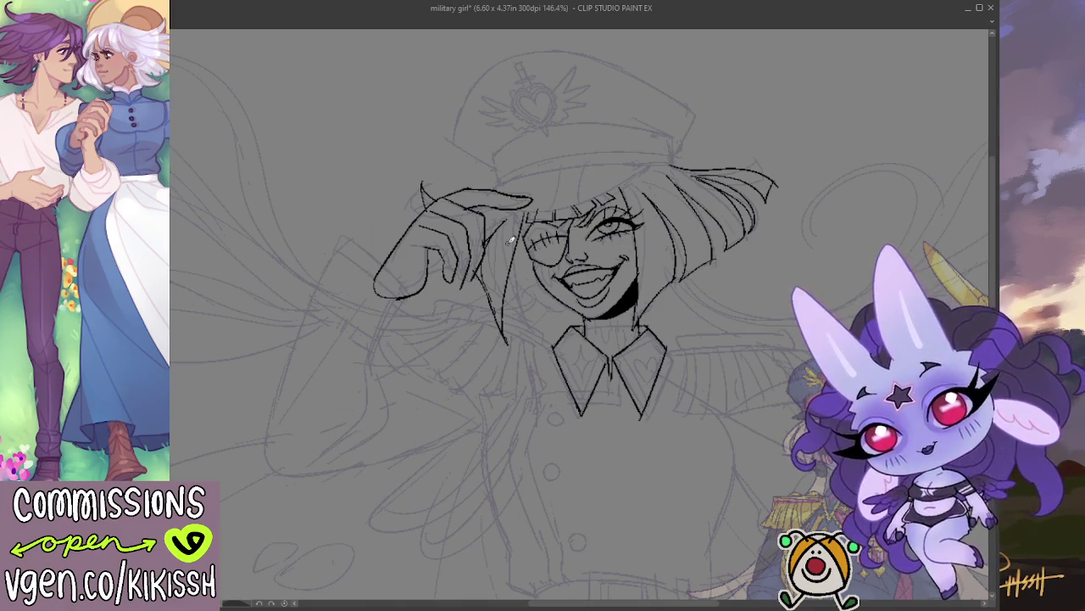
scroll(659, 317, "down", 2)
left_click_drag(659, 317, 722, 246)
scroll(731, 245, "up", 2)
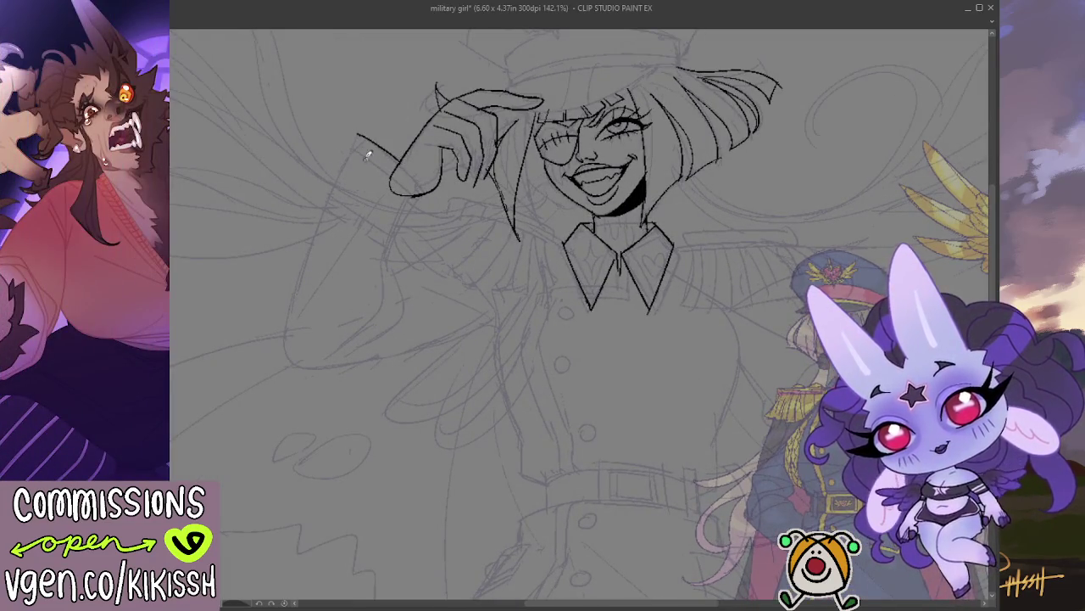
Ink the sleeve edge below the hand and rework the lines inside the mouth.
mouse_move(358, 136)
left_mouse_down()
mouse_move(412, 197)
mouse_move(415, 265)
left_mouse_up()
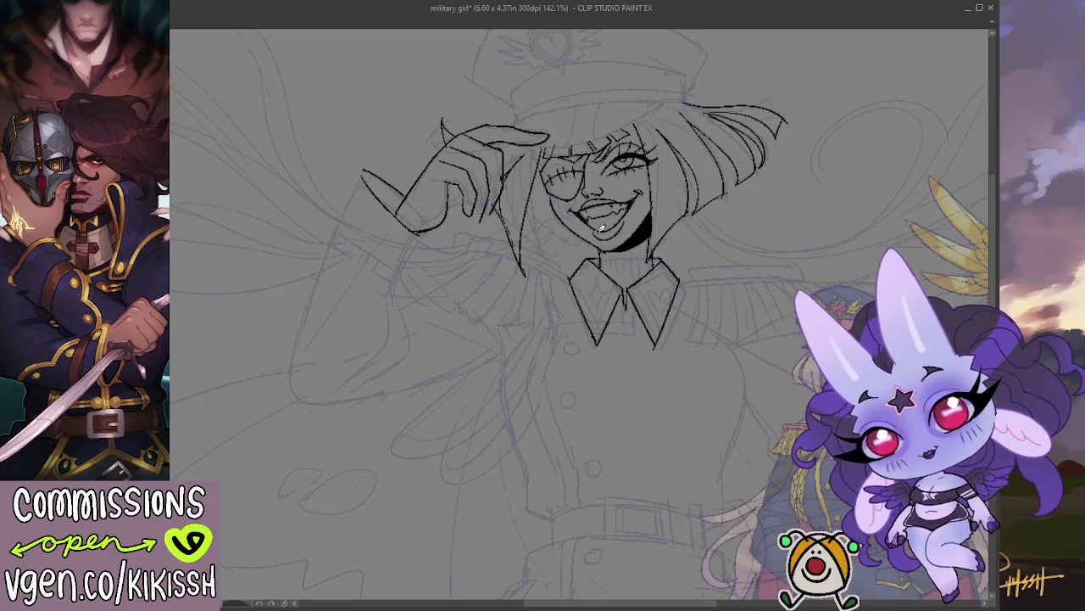
left_click_drag(607, 229, 593, 259)
mouse_move(619, 203)
left_mouse_down()
mouse_move(564, 221)
mouse_move(594, 255)
mouse_move(628, 229)
mouse_move(649, 246)
left_mouse_up()
scroll(452, 359, "down", 2)
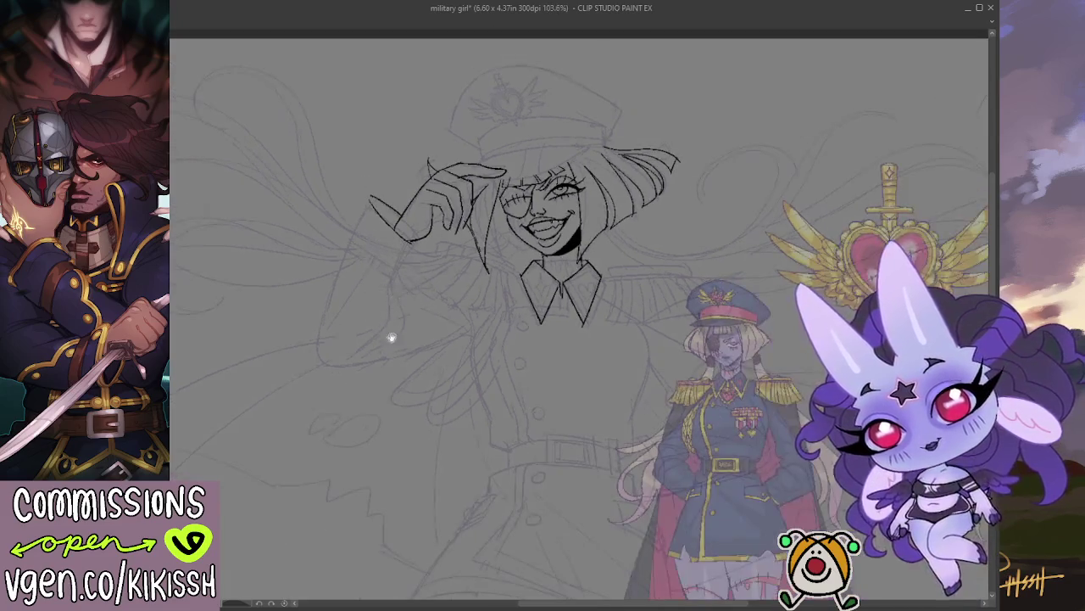
scroll(452, 359, "down", 2)
Mirror the canvas to check the drawing, switch to the eraser, then flip it back.
key("h")
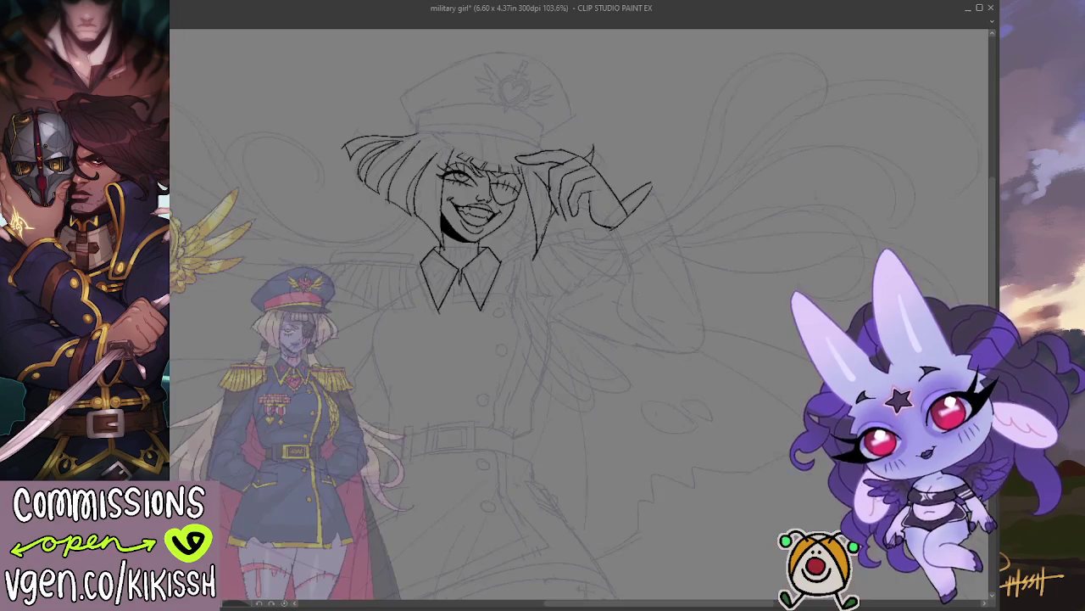
scroll(493, 256, "up", 2)
scroll(543, 259, "up", 2)
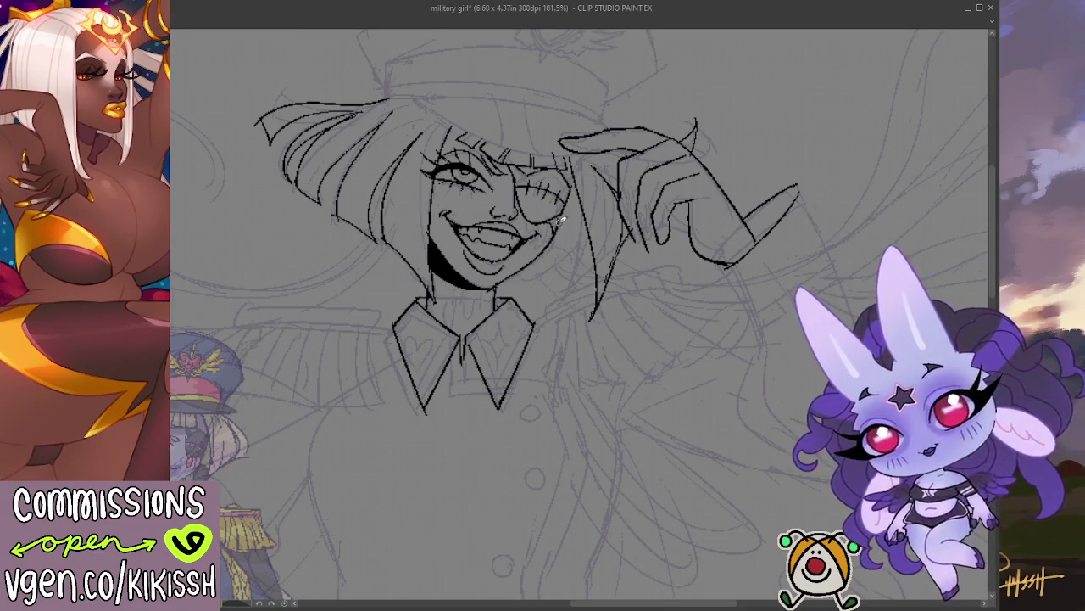
key("e")
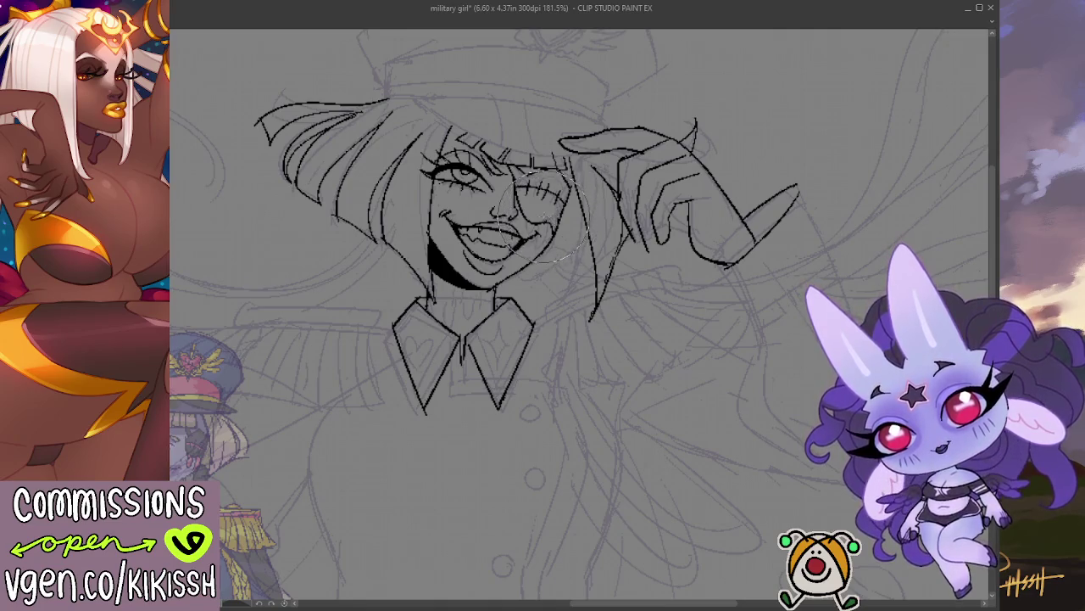
key("h")
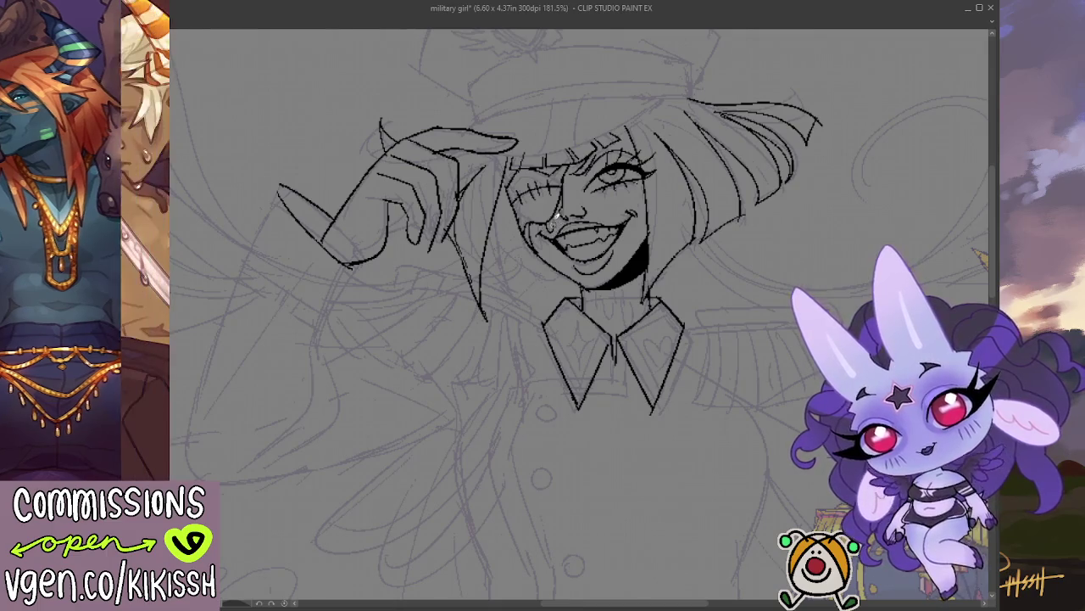
Ink a cheek crease at the mouth corner and the neckline under the chin.
left_click_drag(529, 226, 540, 249)
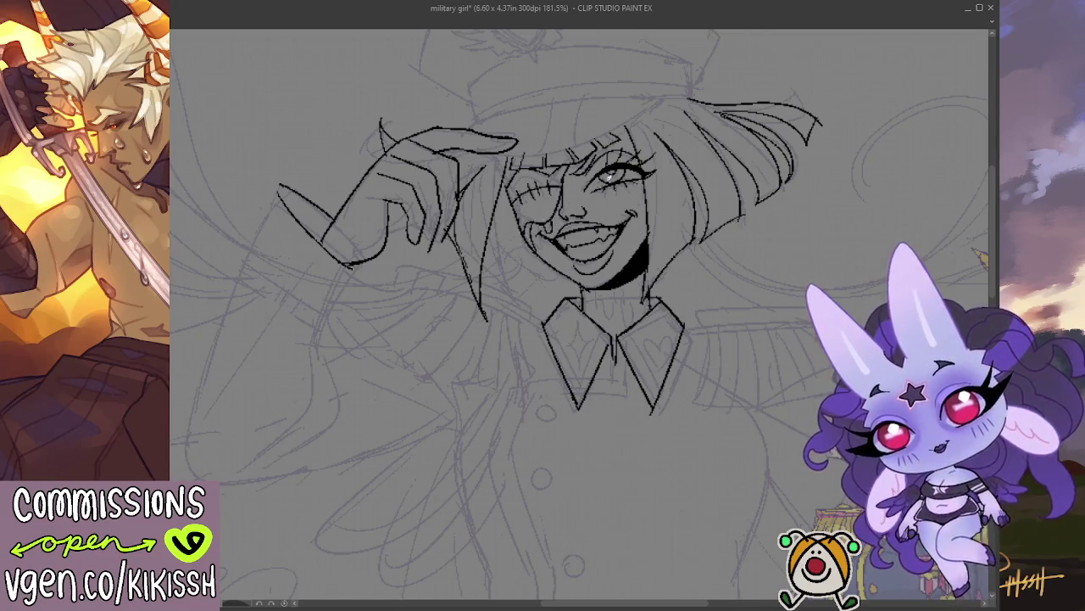
left_click_drag(597, 183, 553, 203)
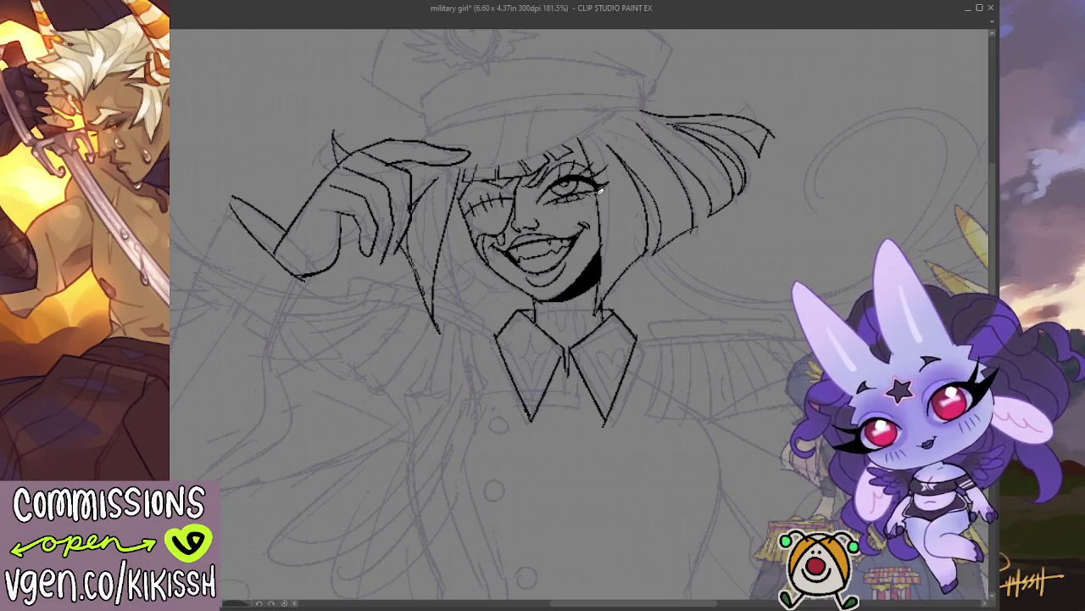
left_click_drag(635, 178, 627, 158)
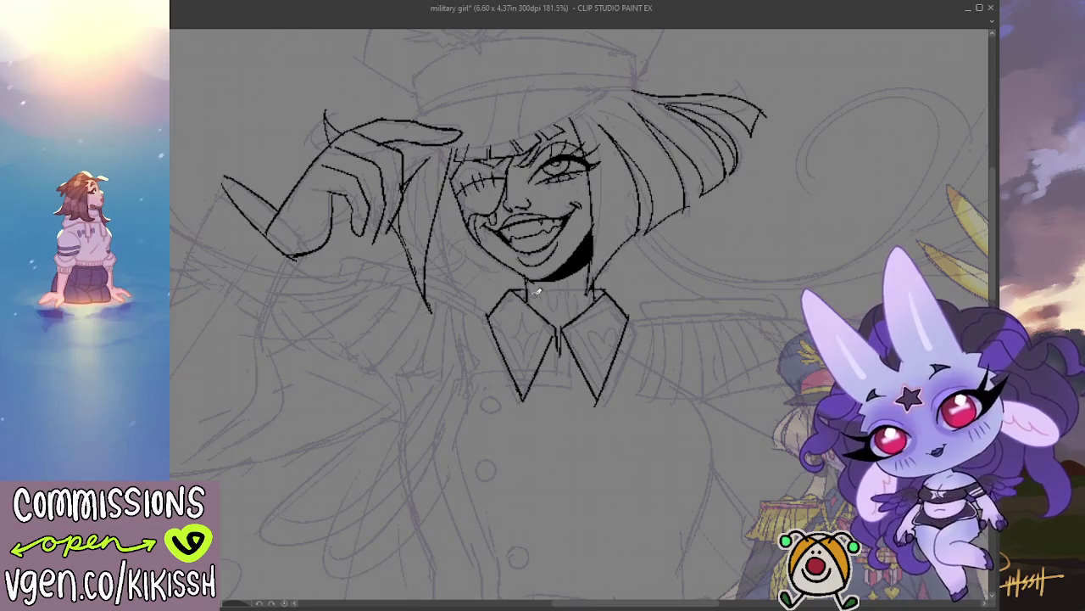
mouse_move(533, 290)
left_mouse_down()
mouse_move(594, 288)
mouse_move(542, 290)
mouse_move(578, 299)
mouse_move(563, 314)
mouse_move(574, 319)
left_mouse_up()
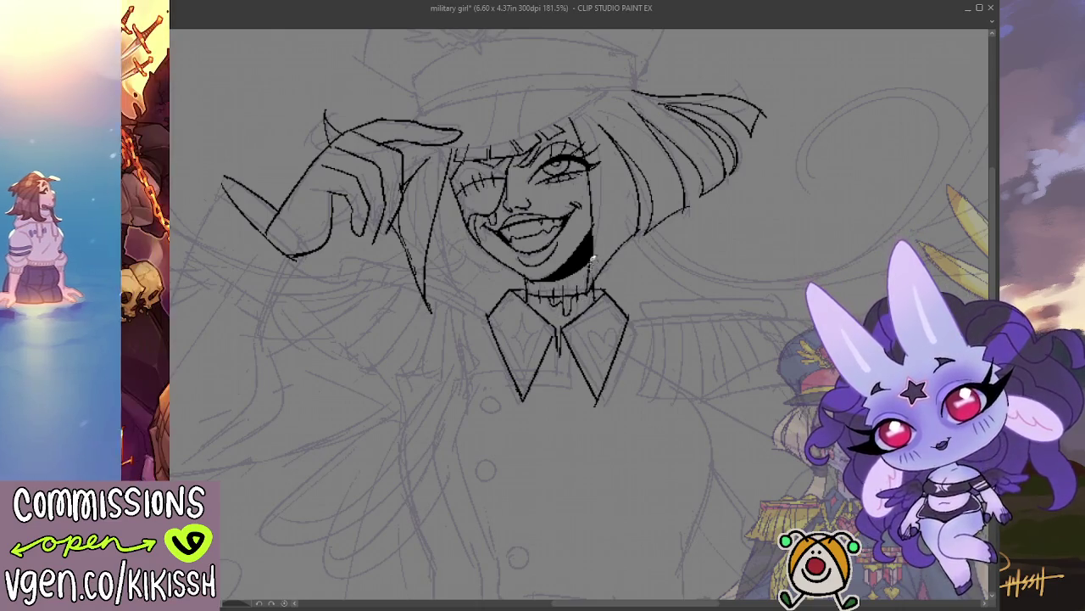
Zoom in and darken the outline of the visible eye.
scroll(556, 242, "down", 1)
scroll(556, 243, "down", 2)
scroll(556, 241, "up", 1)
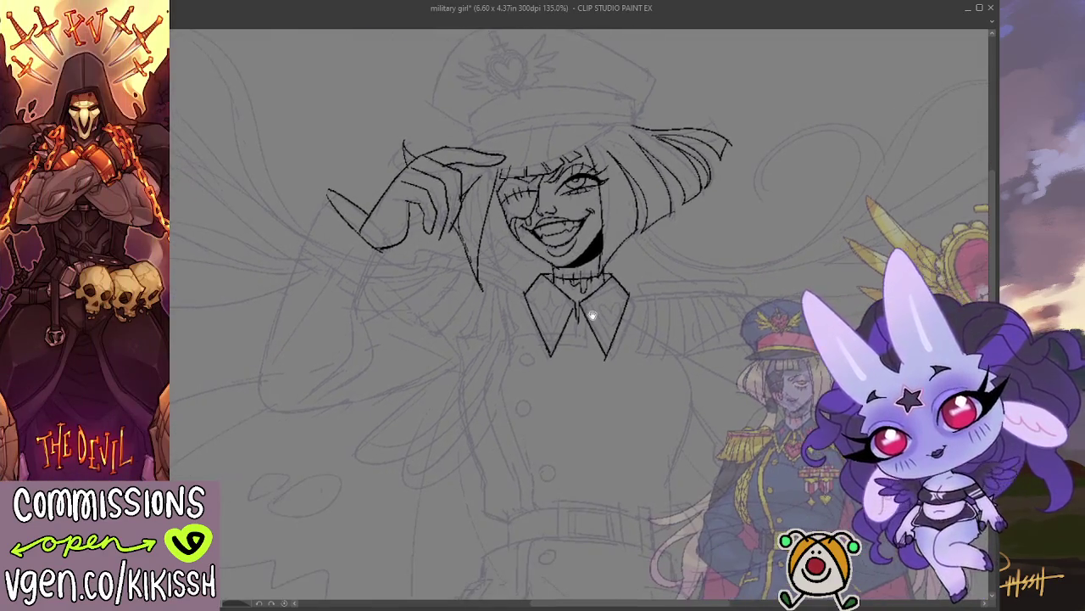
scroll(556, 241, "up", 2)
scroll(556, 241, "up", 1)
scroll(556, 241, "up", 1)
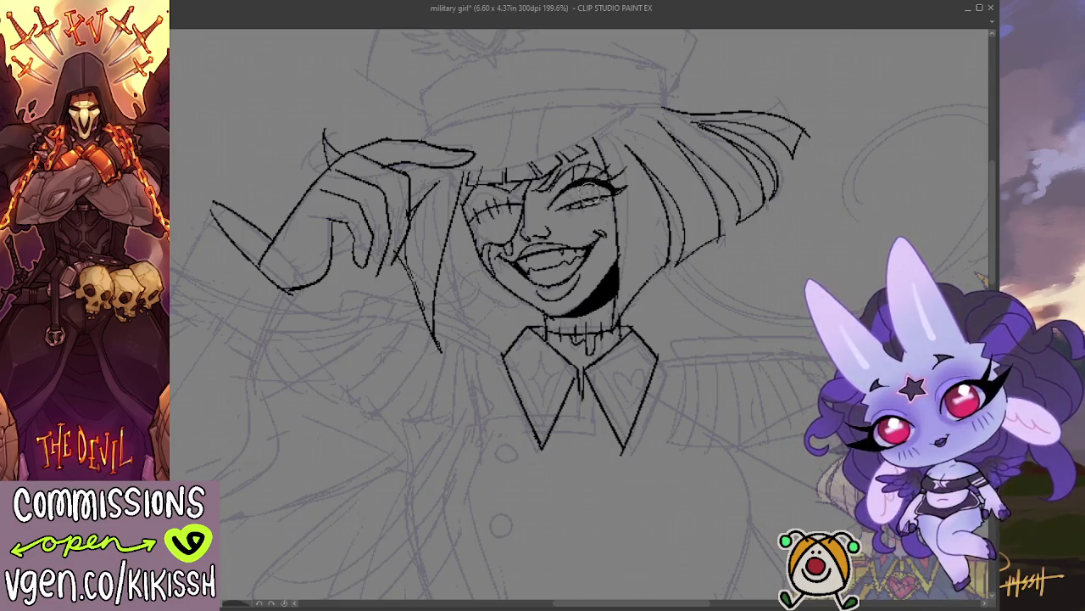
left_click_drag(586, 181, 584, 192)
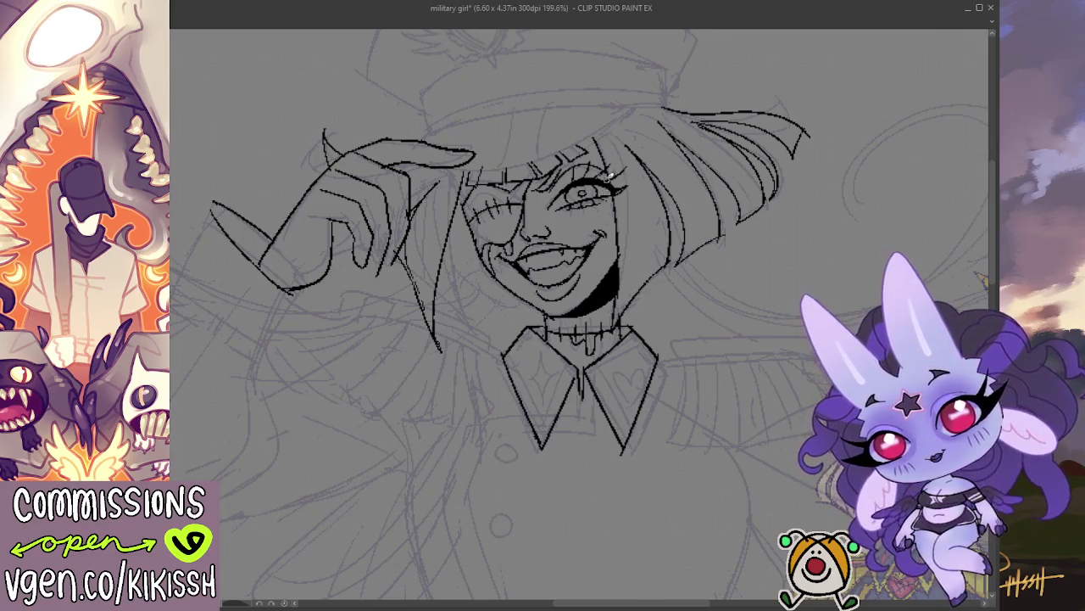
scroll(597, 271, "down", 3)
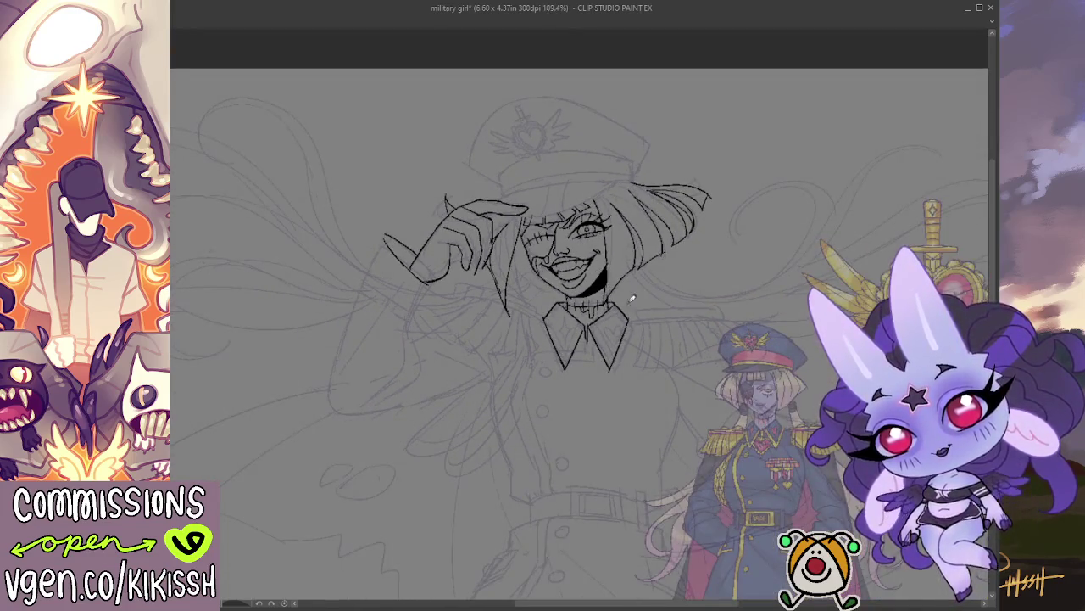
Ink a short cheek stroke and a line along the face's left side.
scroll(641, 296, "up", 1)
scroll(641, 297, "up", 1)
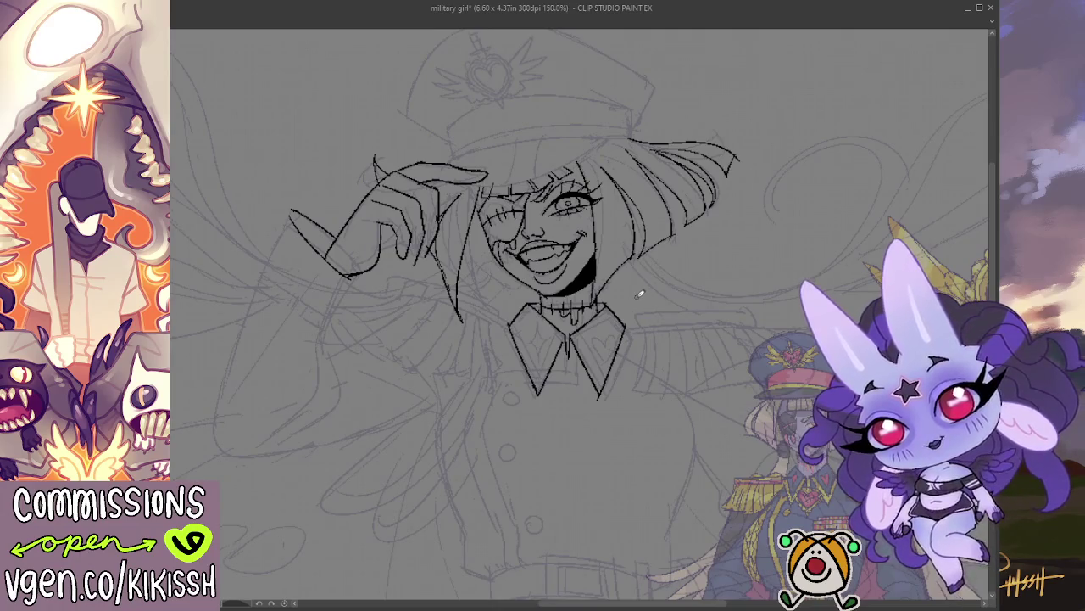
left_click_drag(637, 296, 628, 219)
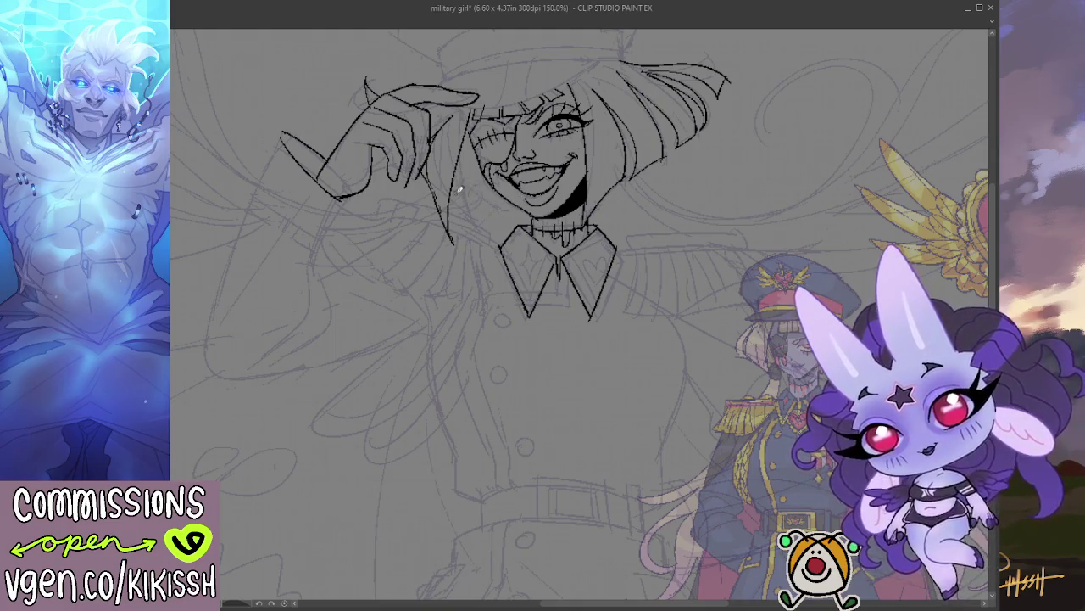
left_click_drag(452, 193, 489, 184)
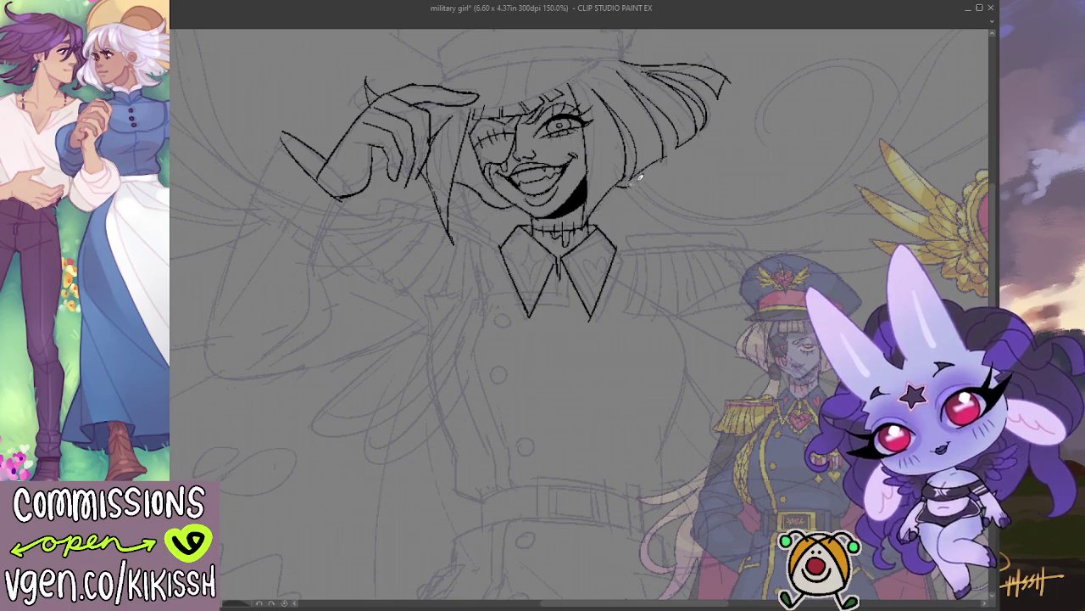
left_click_drag(697, 110, 713, 270)
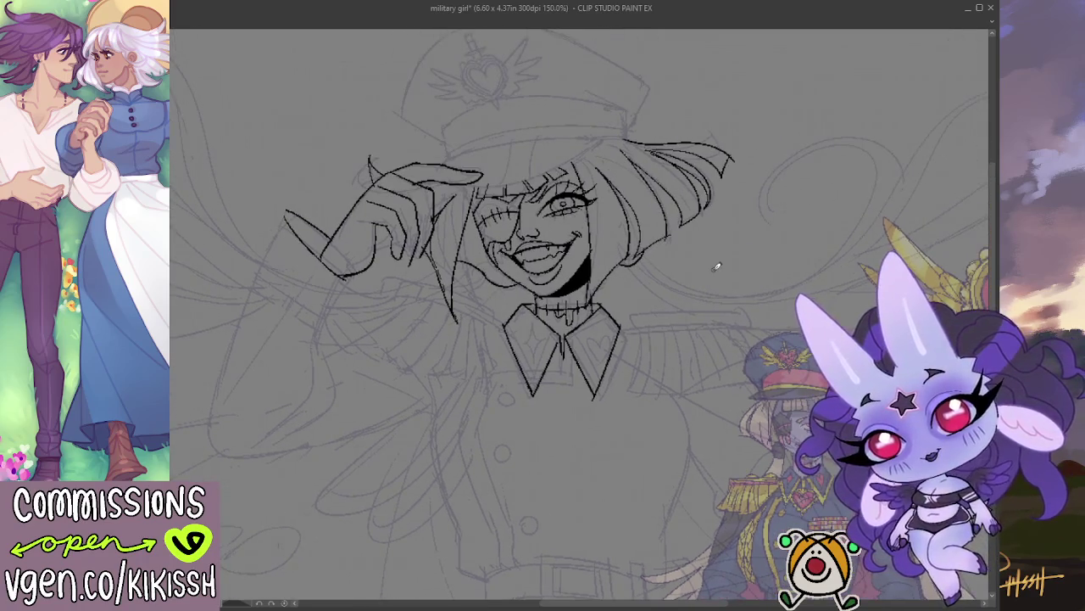
scroll(716, 268, "down", 3)
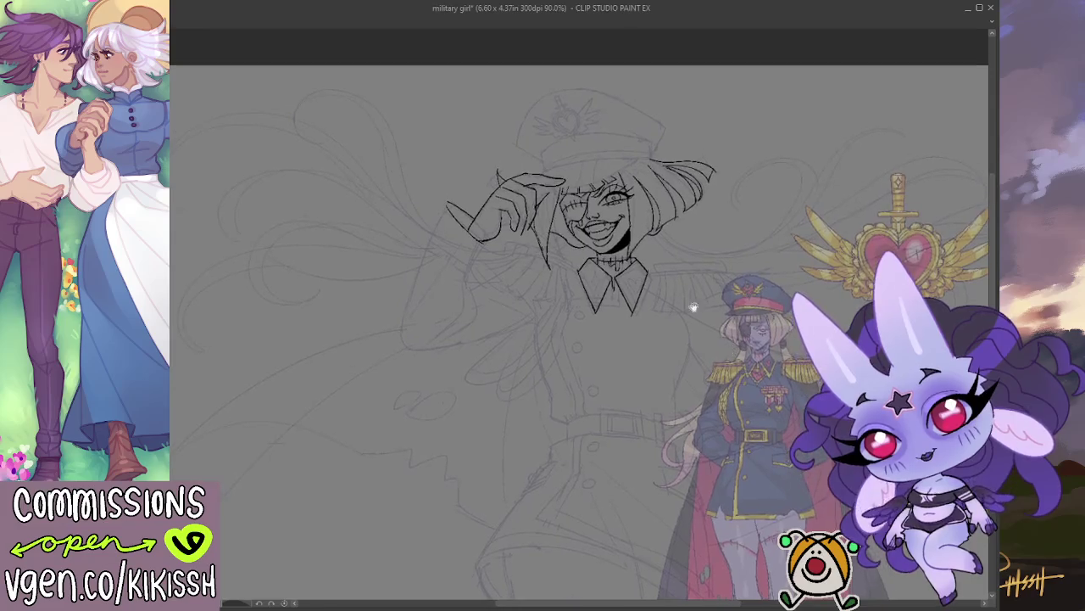
scroll(631, 219, "up", 3)
left_click_drag(538, 250, 519, 191)
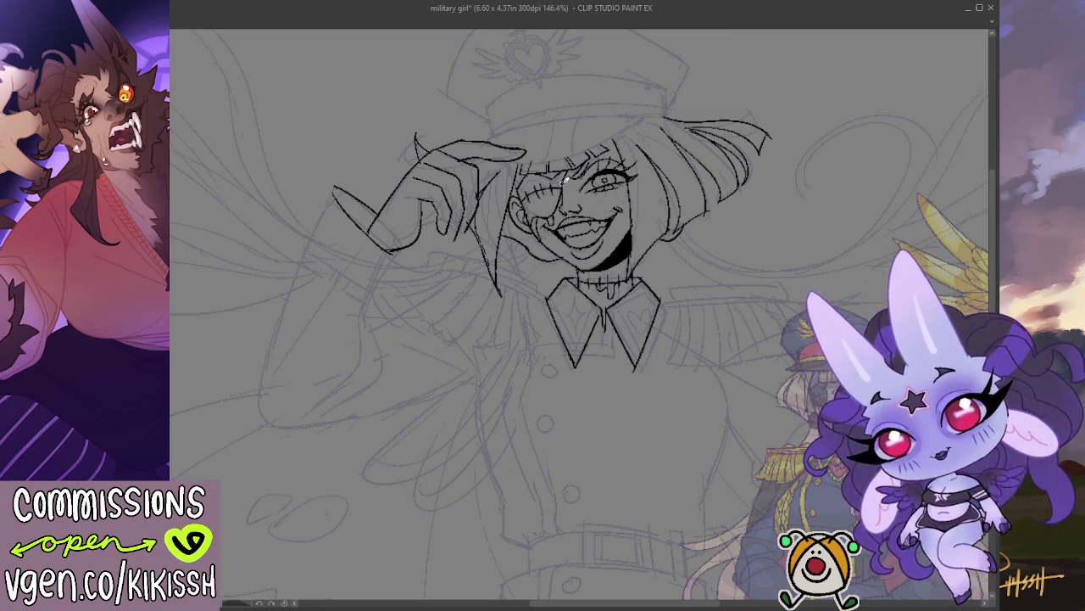
scroll(666, 243, "down", 2)
scroll(682, 272, "down", 1)
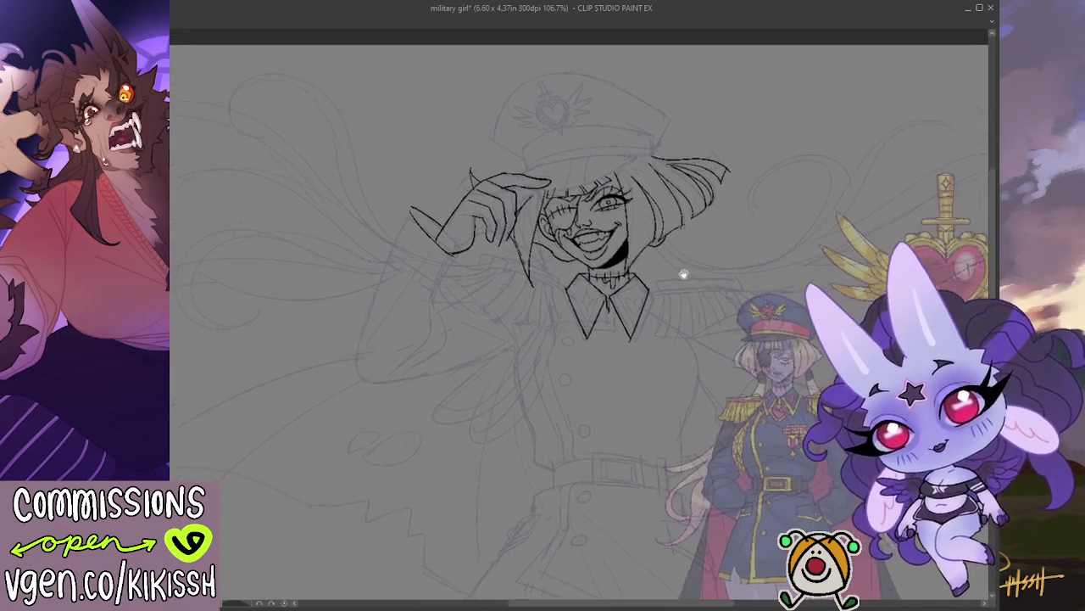
Reframe the view and ink the military cap's brim line over the sketch.
scroll(675, 285, "up", 1)
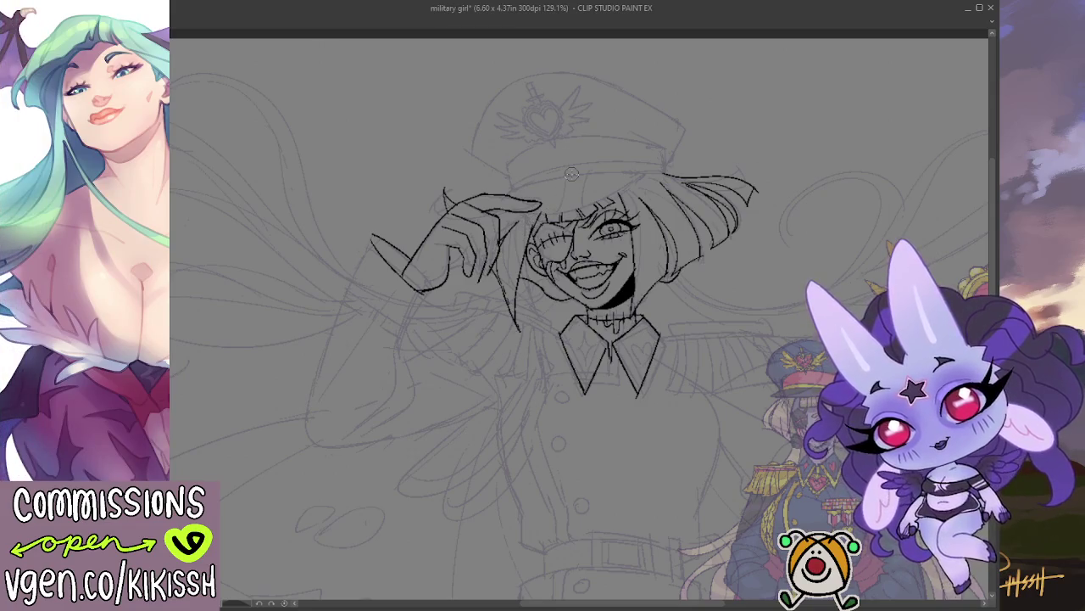
scroll(572, 173, "down", 5)
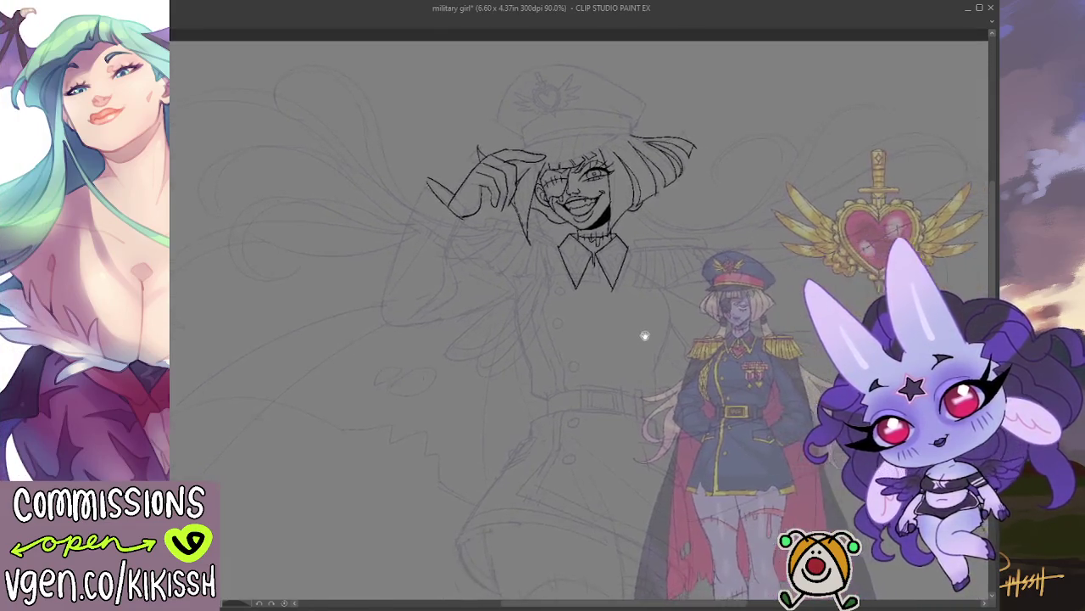
left_click_drag(623, 339, 615, 353)
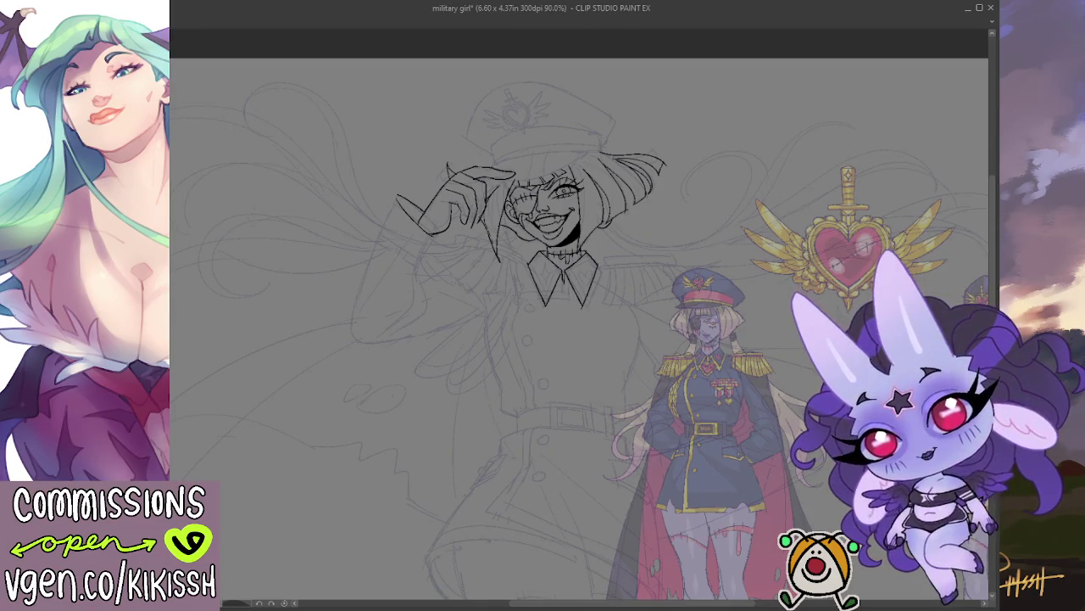
scroll(823, 301, "down", 2)
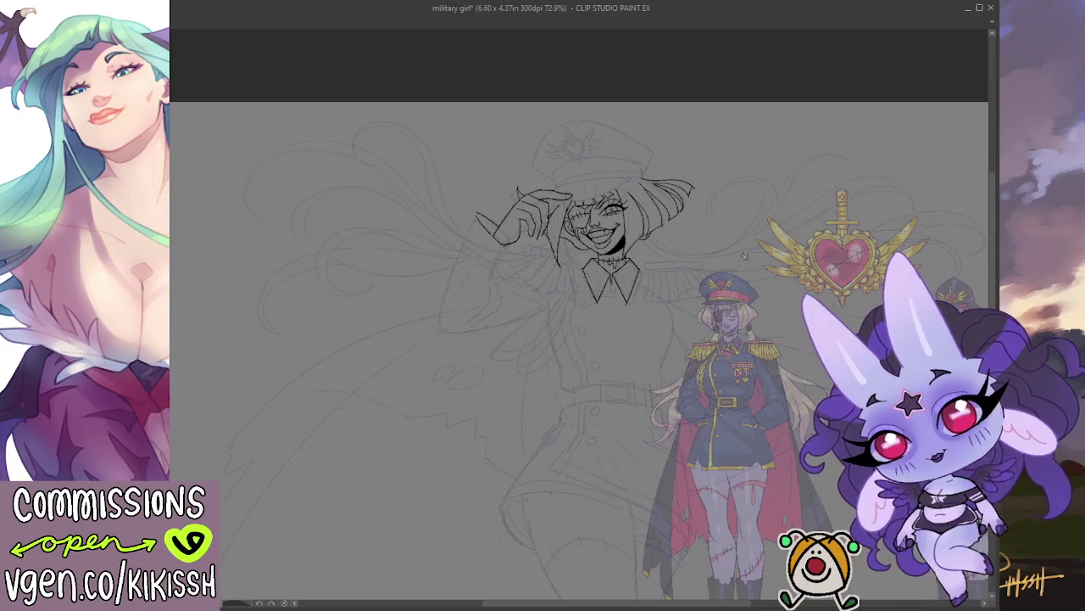
scroll(653, 227, "up", 3)
scroll(628, 224, "up", 1)
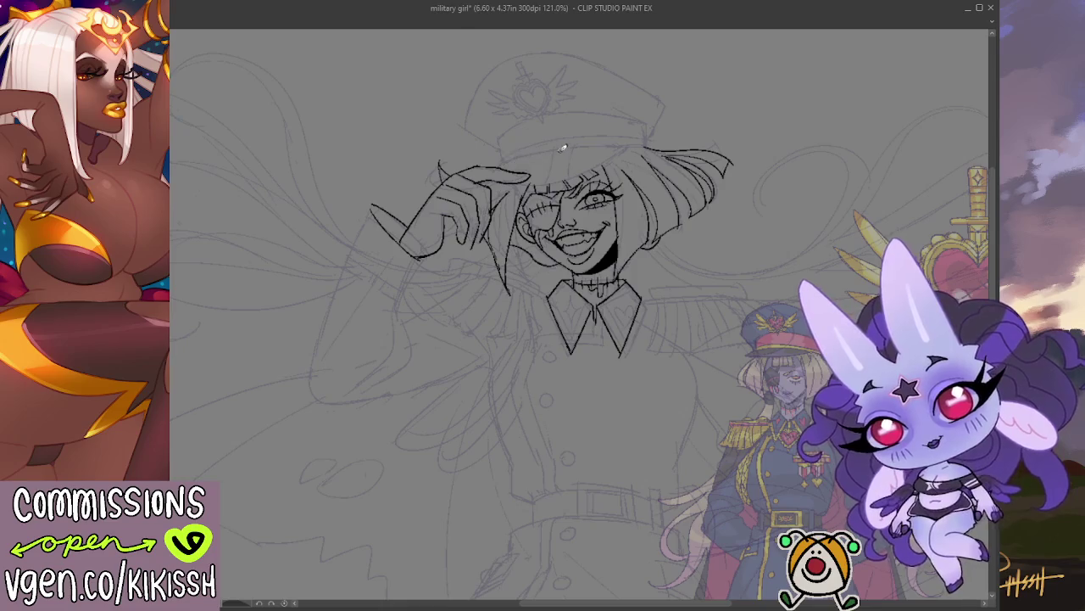
left_click_drag(506, 157, 653, 136)
key("ctrl+z")
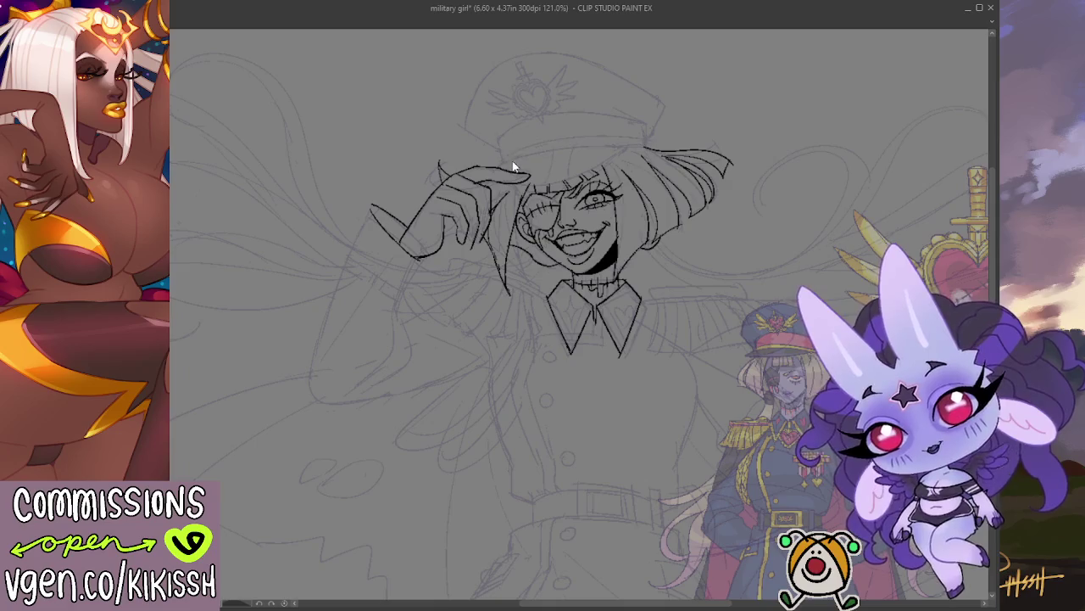
mouse_move(508, 159)
left_mouse_down()
mouse_move(646, 146)
mouse_move(643, 124)
left_mouse_up()
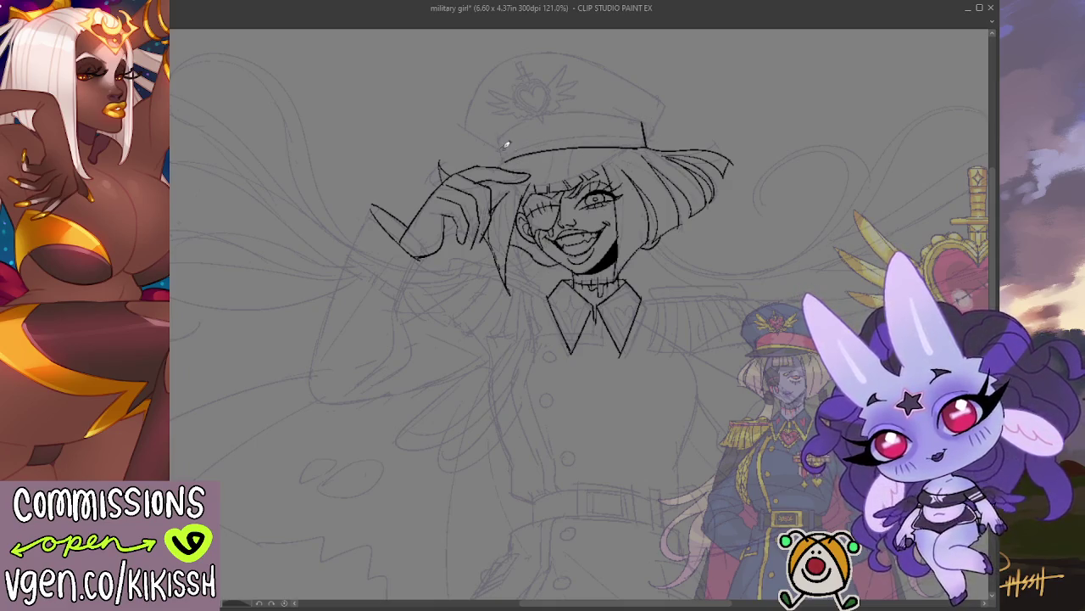
Ink the hat band's top edge and the crown's curve, then mirror-check the canvas.
mouse_move(498, 157)
left_mouse_down()
mouse_move(577, 104)
mouse_move(625, 112)
left_mouse_up()
key("ctrl+z")
left_click_drag(500, 140, 648, 119)
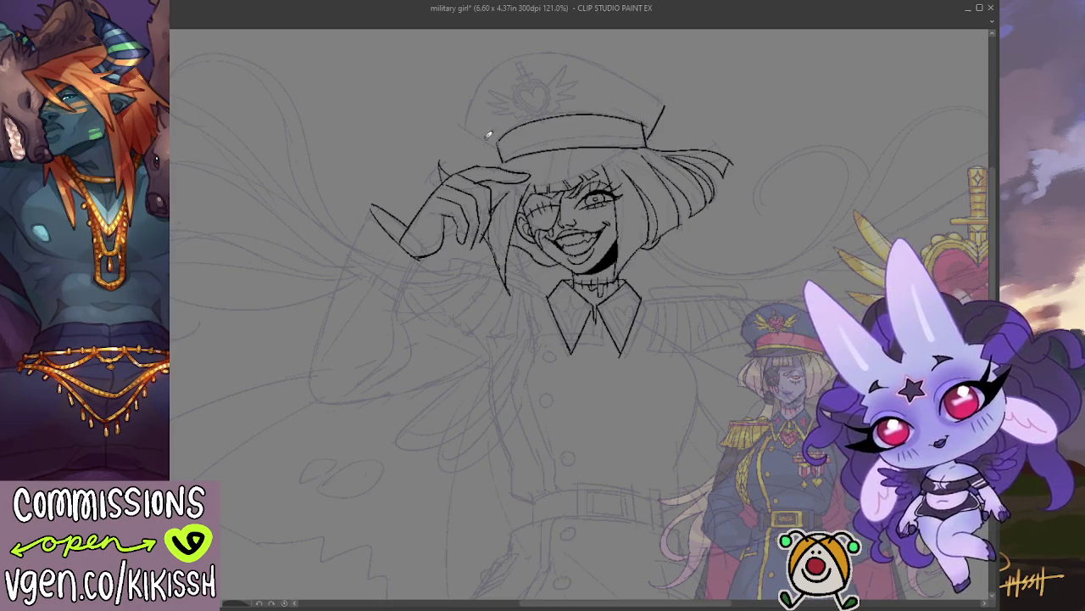
mouse_move(466, 127)
left_mouse_down()
mouse_move(503, 153)
mouse_move(591, 49)
mouse_move(604, 52)
left_mouse_up()
key("ctrl+z")
key("ctrl+z")
mouse_move(465, 127)
left_mouse_down()
mouse_move(500, 64)
mouse_move(619, 65)
mouse_move(670, 102)
mouse_move(650, 138)
left_mouse_up()
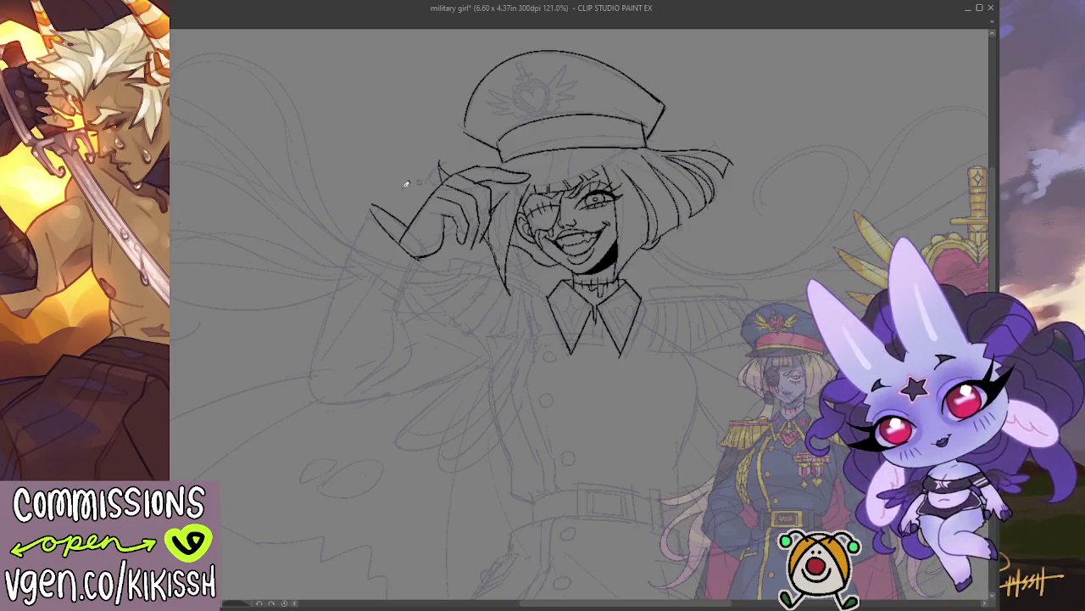
key("h")
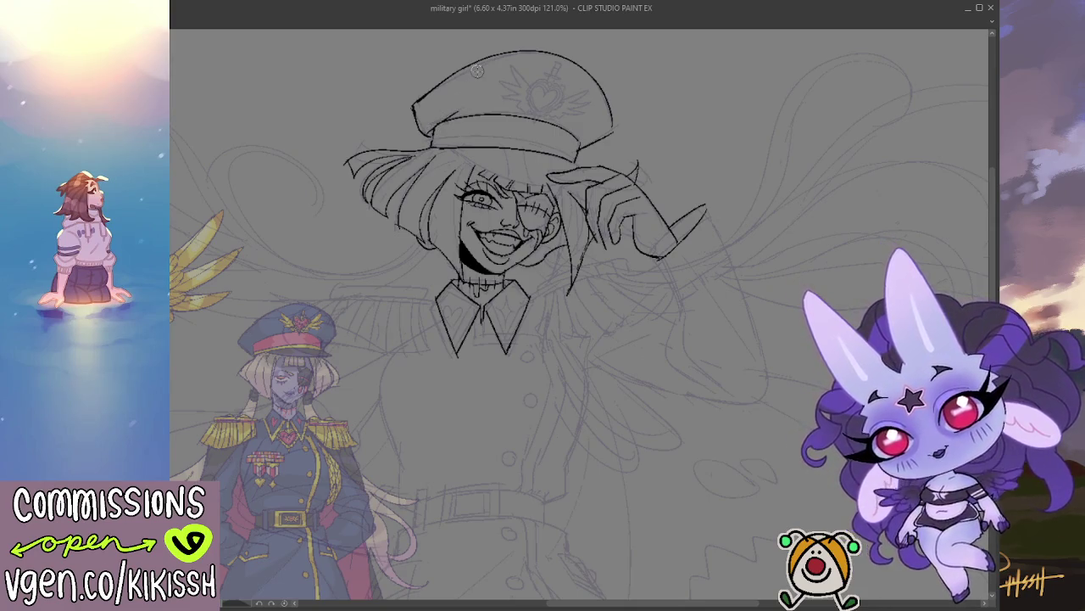
key("h")
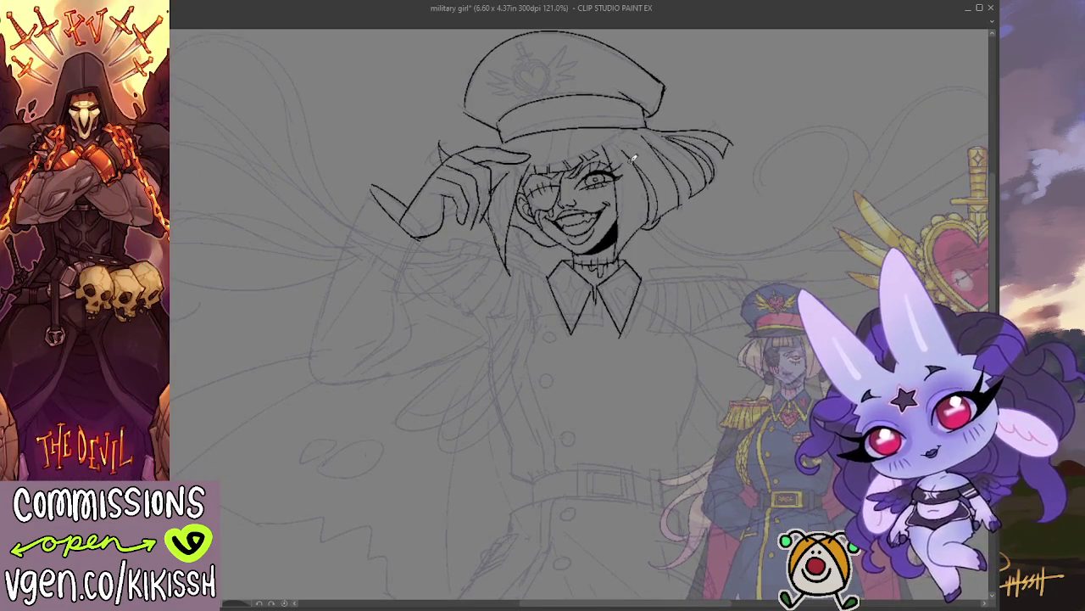
scroll(609, 212, "down", 2)
Ink a doubled band under the saluting hand, erase a stray line, and add fringe strokes.
mouse_move(625, 199)
left_mouse_down()
mouse_move(635, 209)
mouse_move(619, 218)
mouse_move(662, 186)
left_mouse_up()
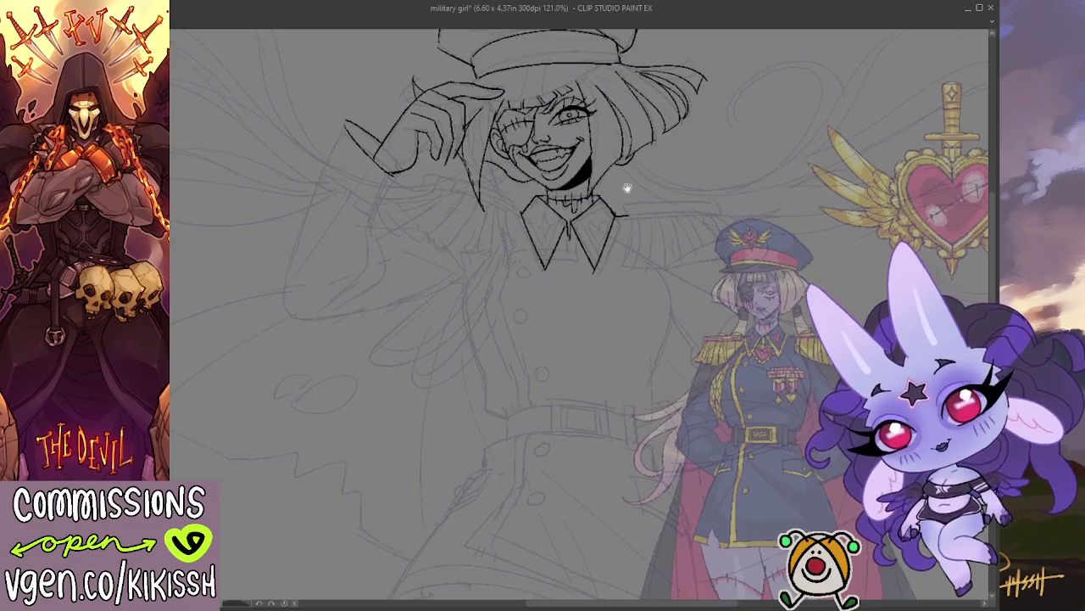
mouse_move(429, 171)
left_mouse_down()
mouse_move(474, 174)
mouse_move(451, 178)
mouse_move(514, 200)
left_mouse_up()
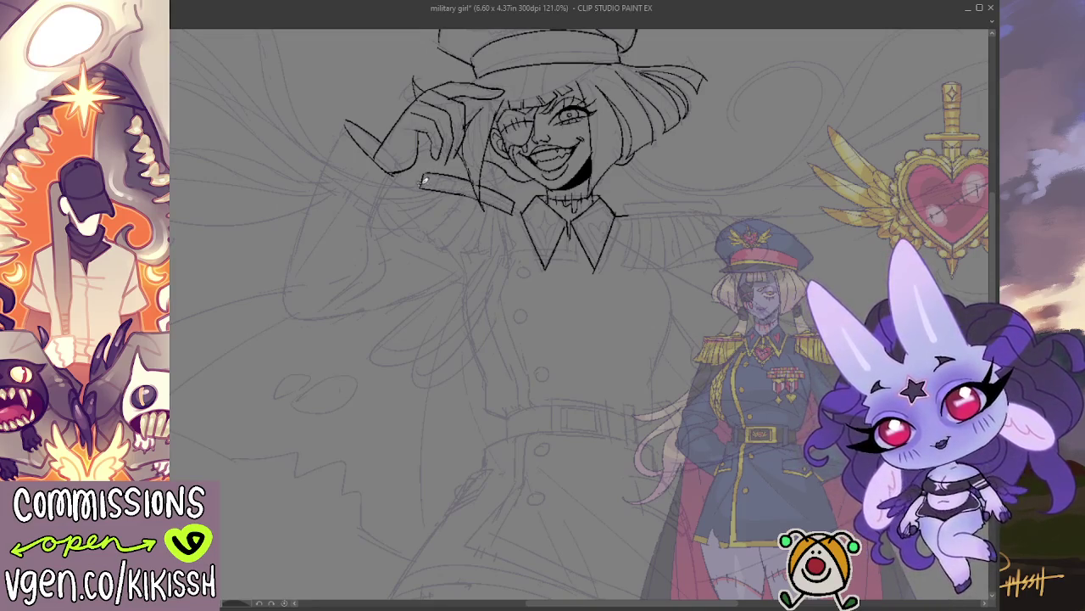
left_click_drag(424, 180, 513, 208)
left_click_drag(425, 177, 519, 203)
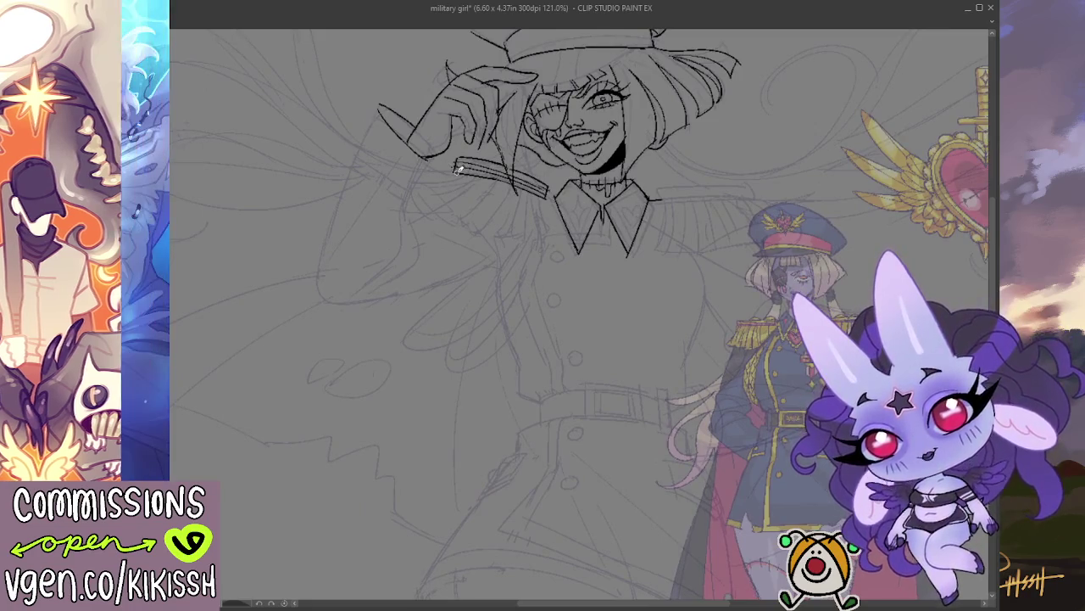
left_click_drag(416, 178, 480, 174)
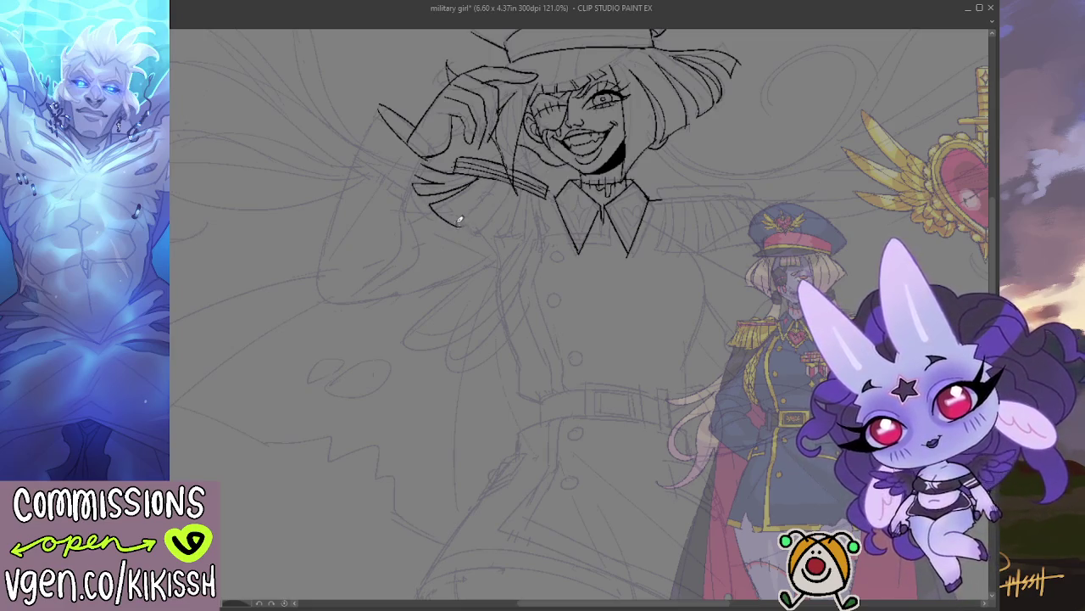
mouse_move(415, 189)
left_mouse_down()
mouse_move(441, 182)
mouse_move(449, 196)
mouse_move(467, 182)
mouse_move(477, 225)
mouse_move(513, 181)
left_mouse_up()
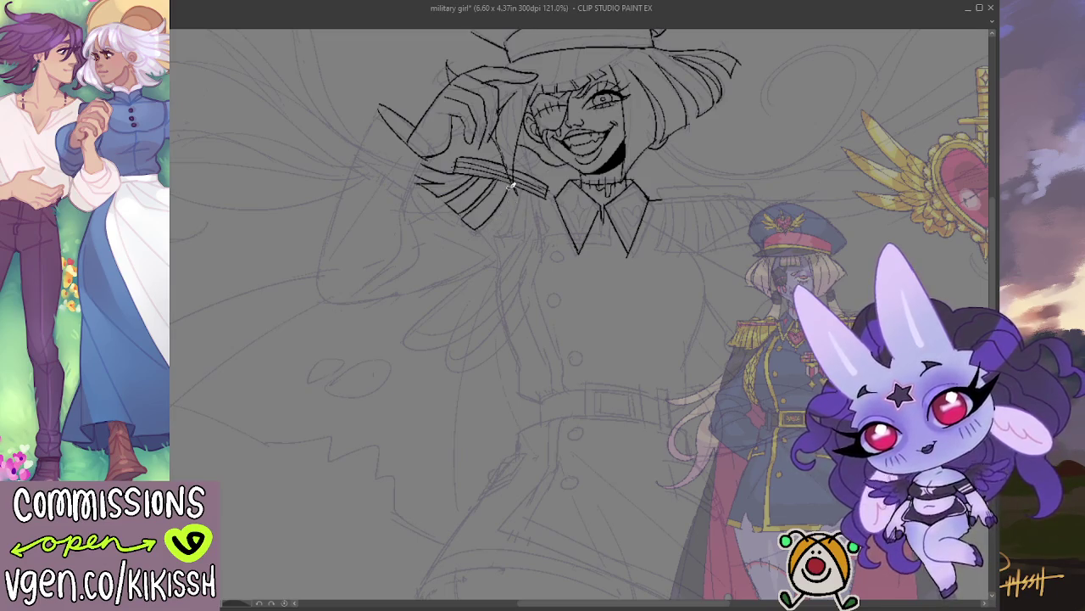
mouse_move(489, 225)
left_mouse_down()
mouse_move(505, 234)
mouse_move(523, 184)
mouse_move(505, 238)
mouse_move(529, 212)
mouse_move(532, 187)
mouse_move(537, 236)
left_mouse_up()
mouse_move(535, 194)
left_mouse_down()
mouse_move(537, 231)
mouse_move(550, 241)
mouse_move(543, 192)
mouse_move(567, 234)
left_mouse_up()
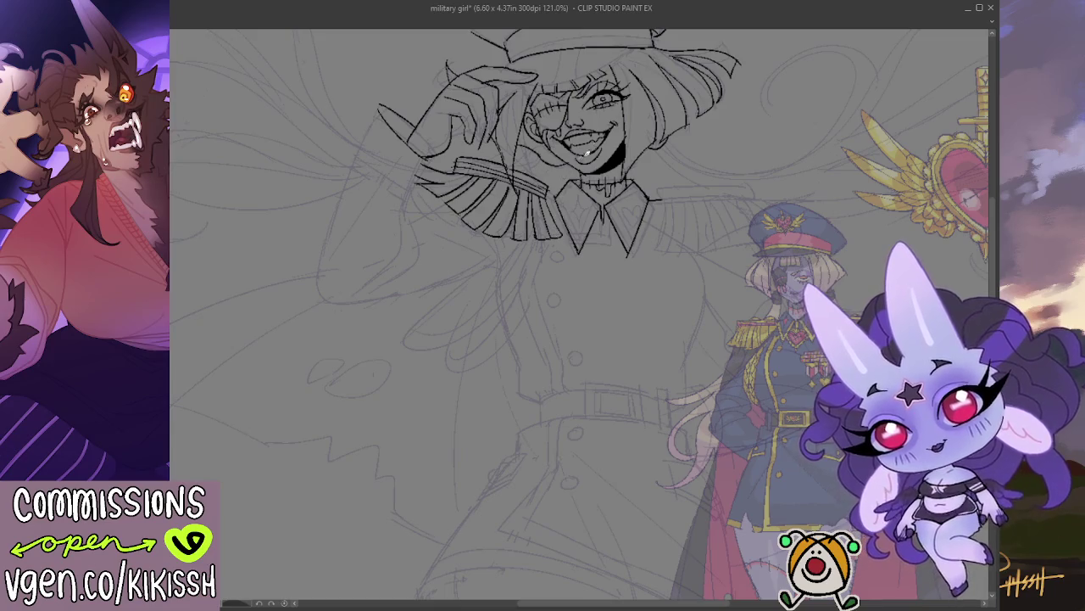
Add two epaulette strokes, mirror-check the canvas, and zoom out to about 107%.
scroll(637, 175, "down", 2)
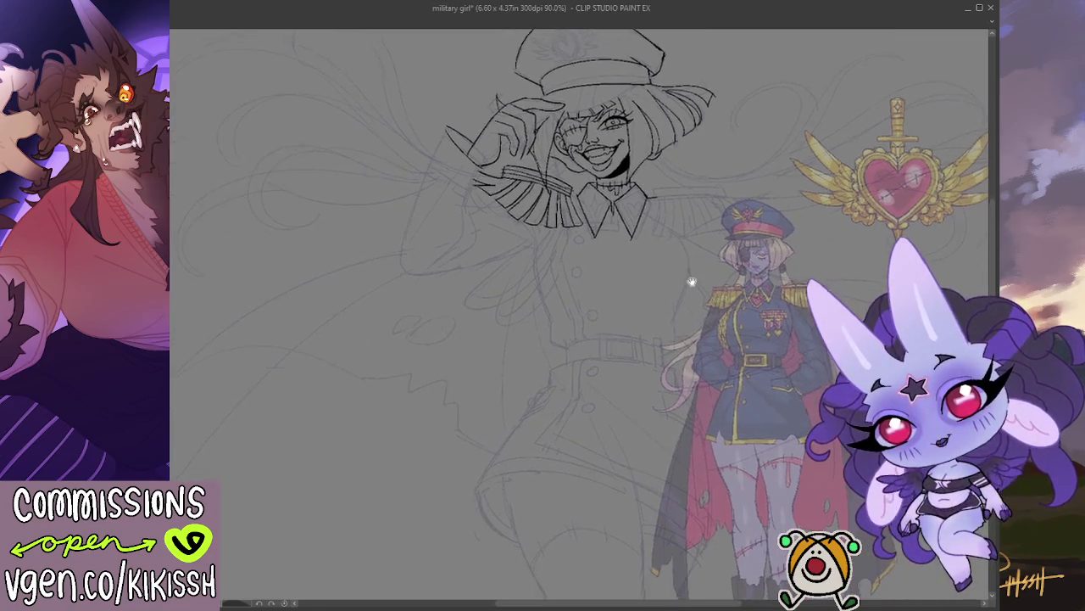
scroll(703, 308, "up", 3)
scroll(585, 197, "up", 2)
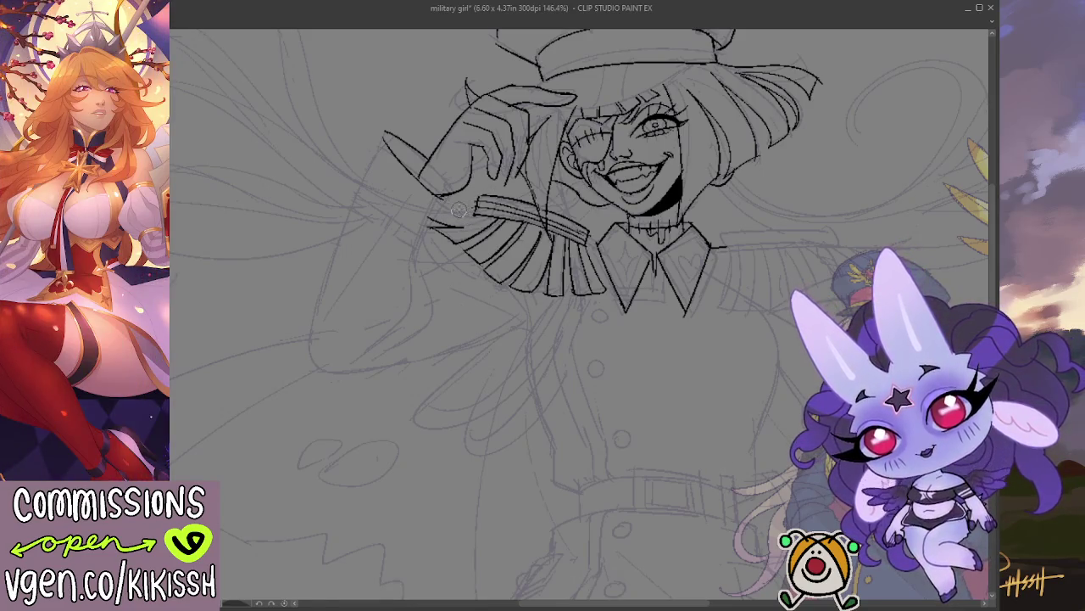
left_click_drag(451, 224, 491, 221)
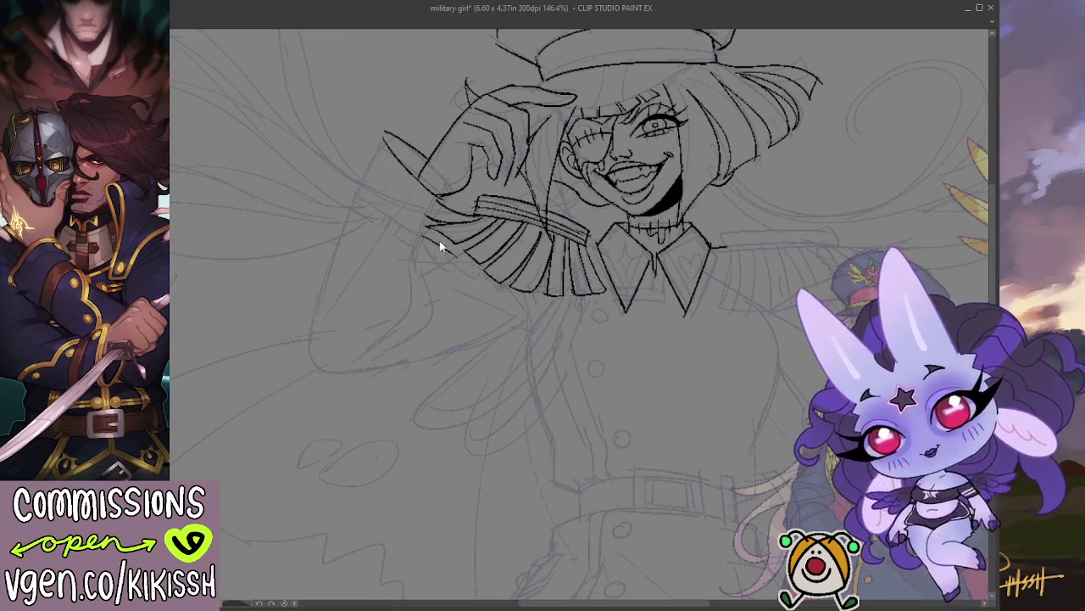
mouse_move(435, 233)
left_mouse_down()
mouse_move(448, 259)
mouse_move(498, 282)
left_mouse_up()
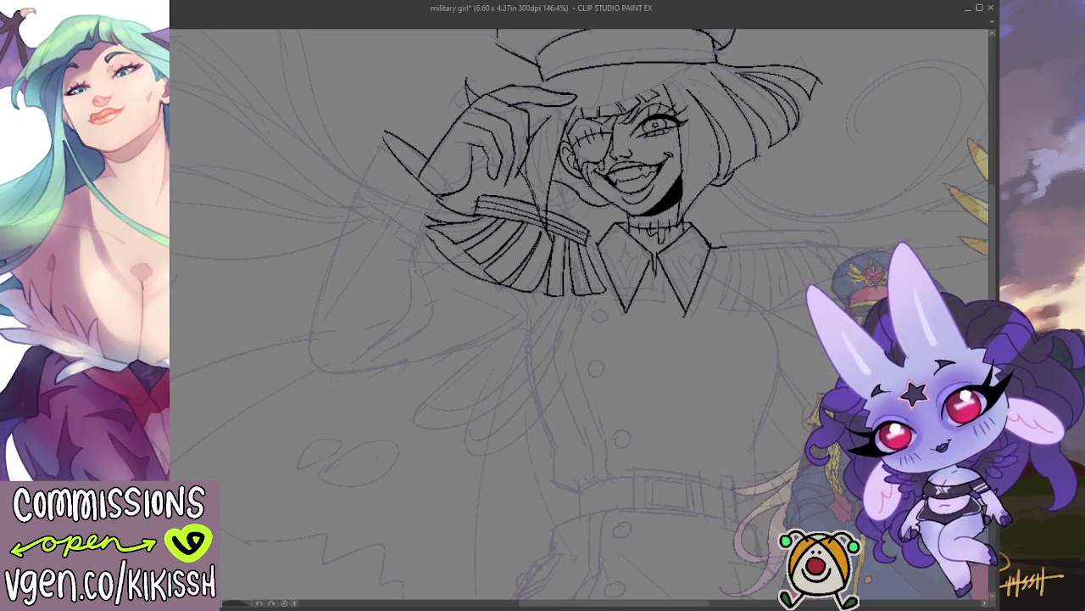
key("h")
scroll(754, 243, "up", 1)
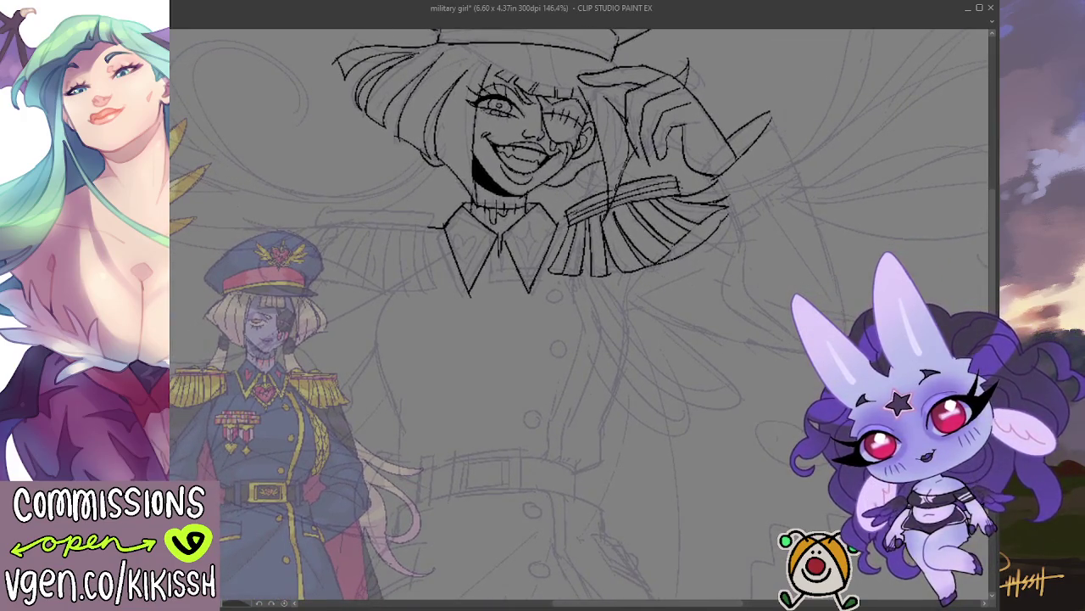
key("h")
left_click_drag(514, 224, 499, 227)
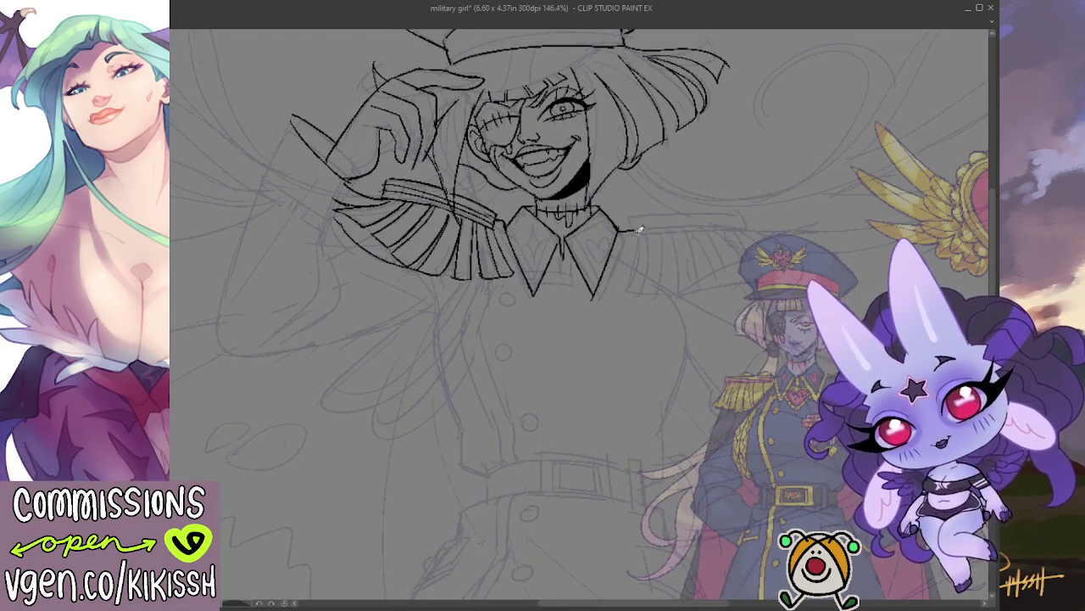
left_click_drag(646, 135, 665, 184)
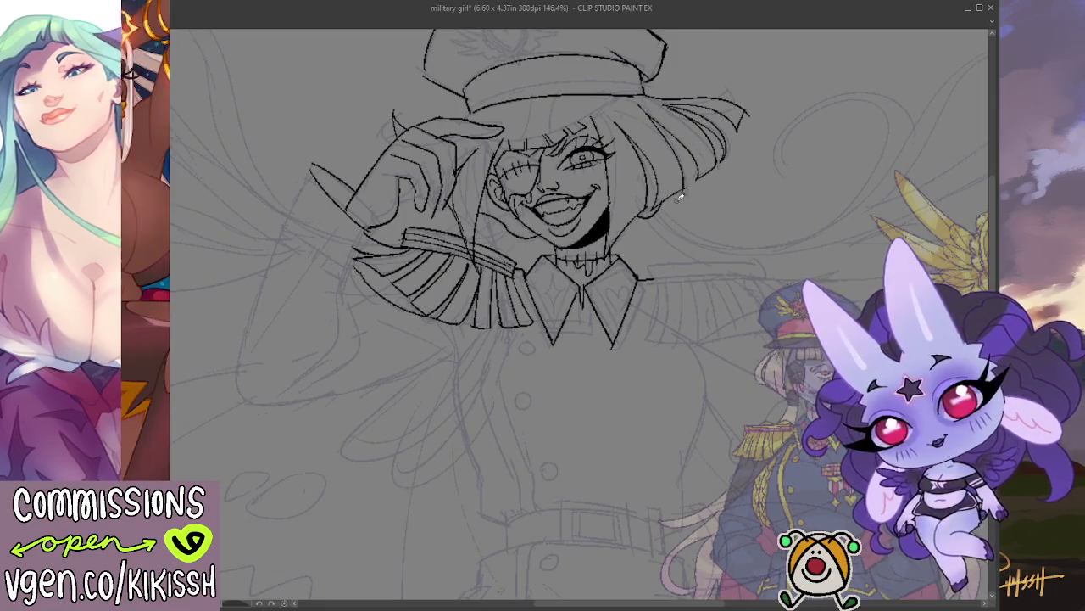
scroll(644, 225, "down", 1)
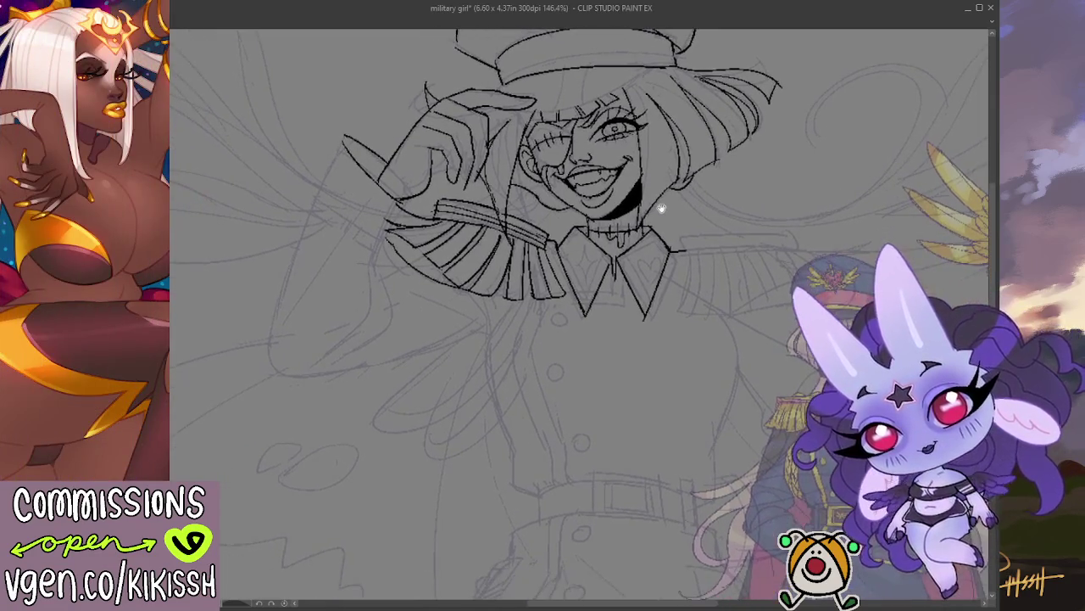
scroll(690, 207, "down", 1)
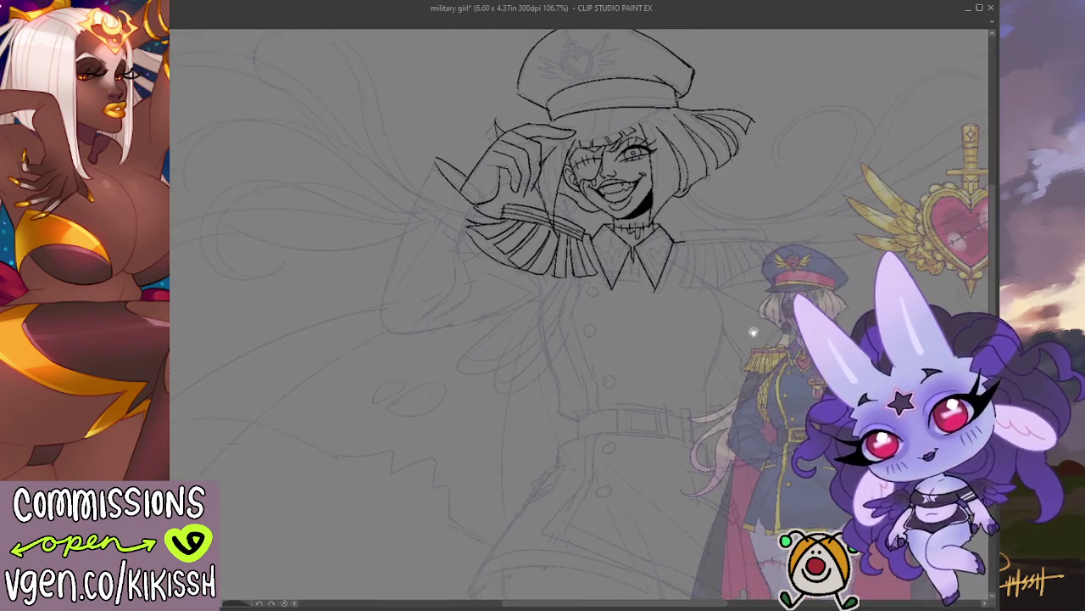
Ink hair strands along the top and right side, plus a dark stroke beside the face.
left_click_drag(692, 209, 682, 339)
left_click_drag(603, 339, 613, 342)
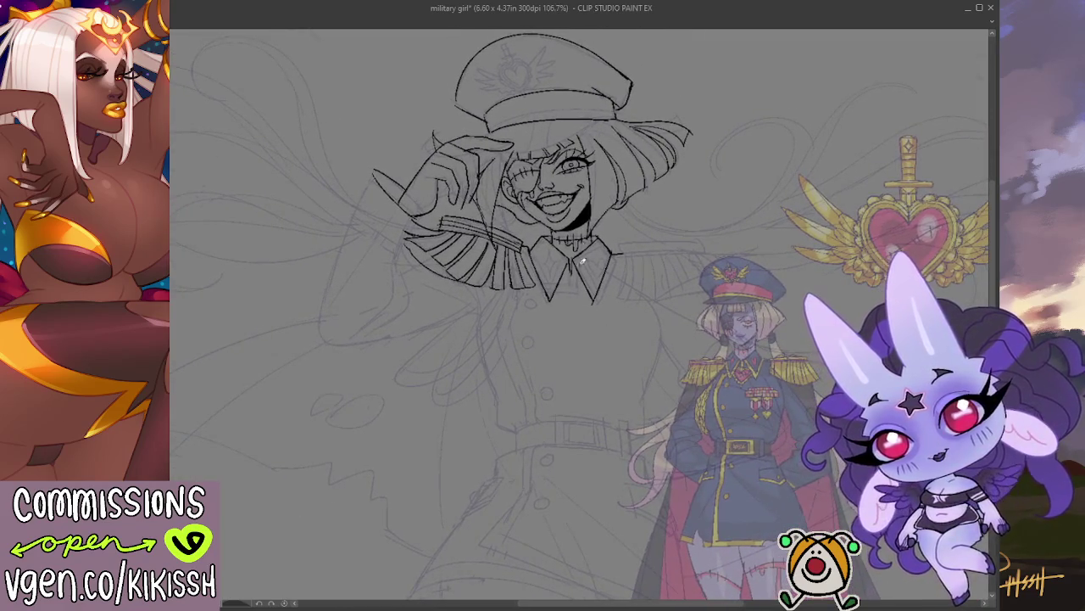
scroll(580, 218, "up", 1)
left_click_drag(579, 220, 562, 232)
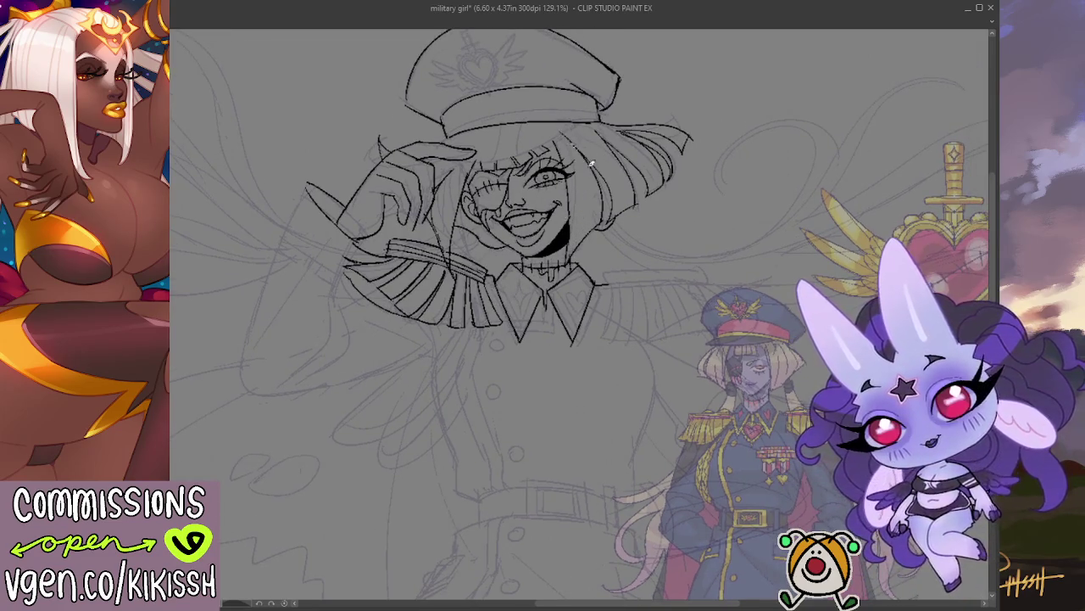
left_click_drag(564, 129, 633, 199)
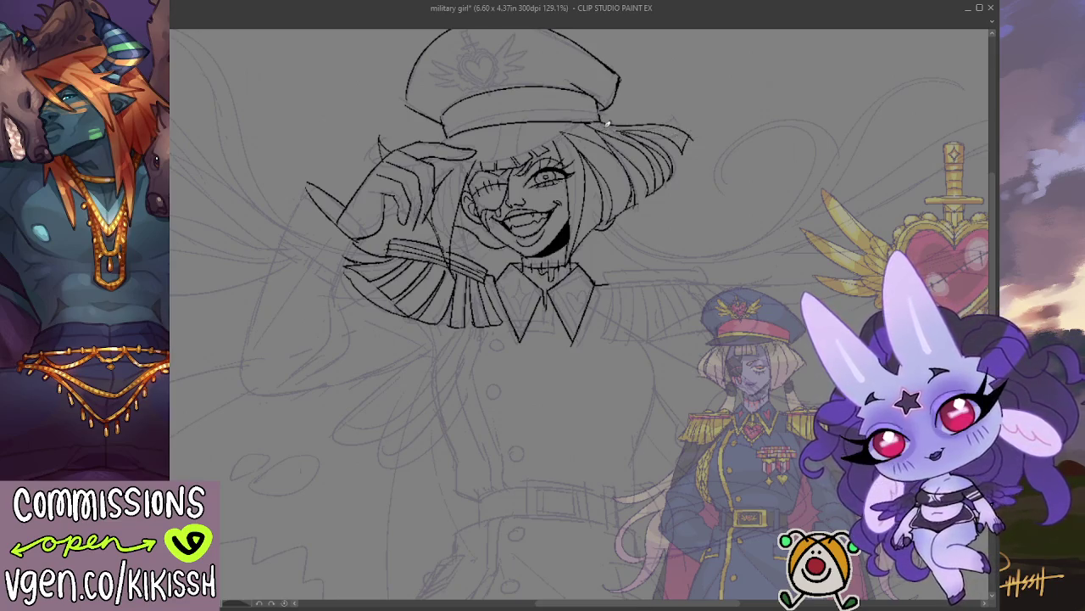
left_click_drag(625, 128, 721, 123)
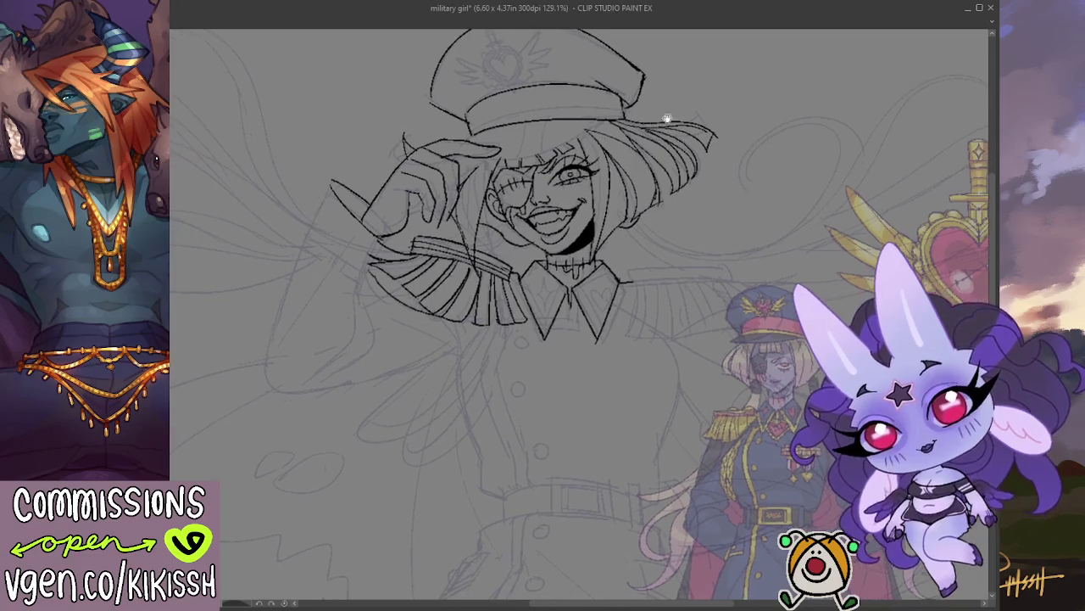
left_click_drag(466, 246, 497, 160)
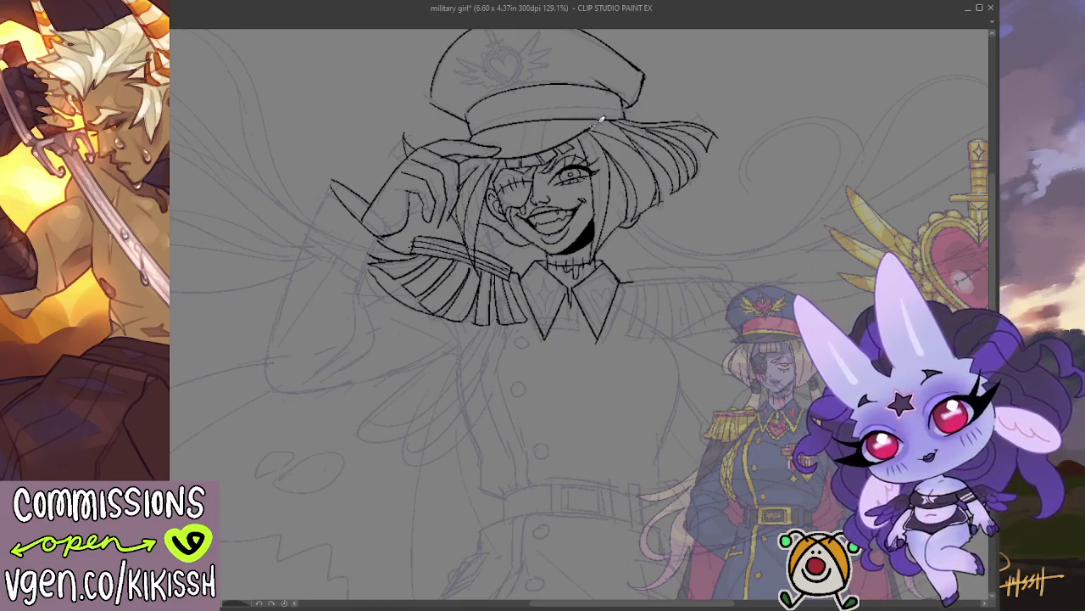
left_click_drag(611, 111, 598, 163)
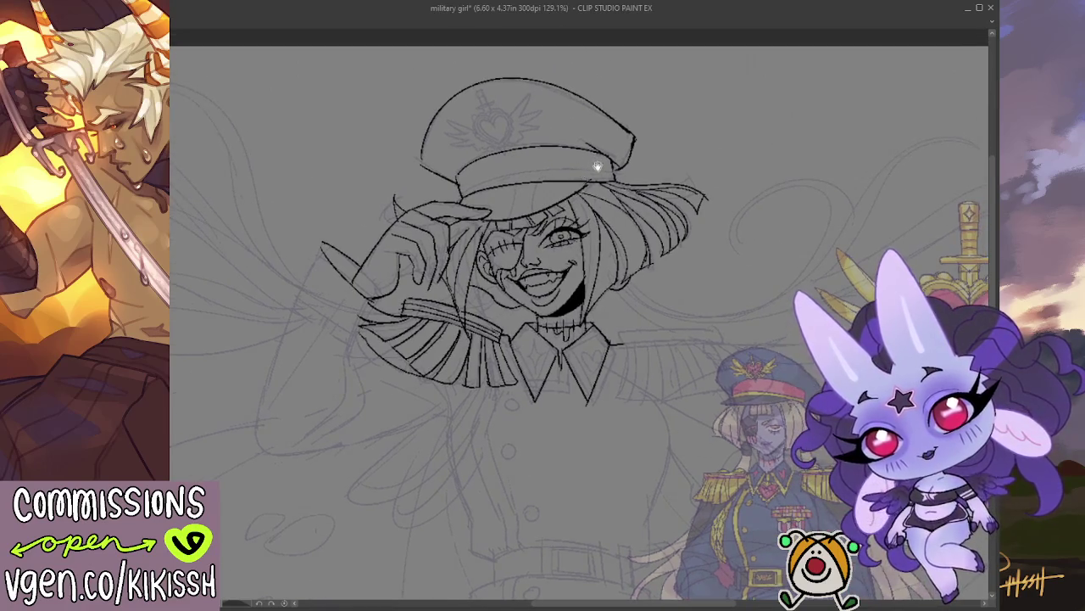
scroll(600, 189, "down", 2)
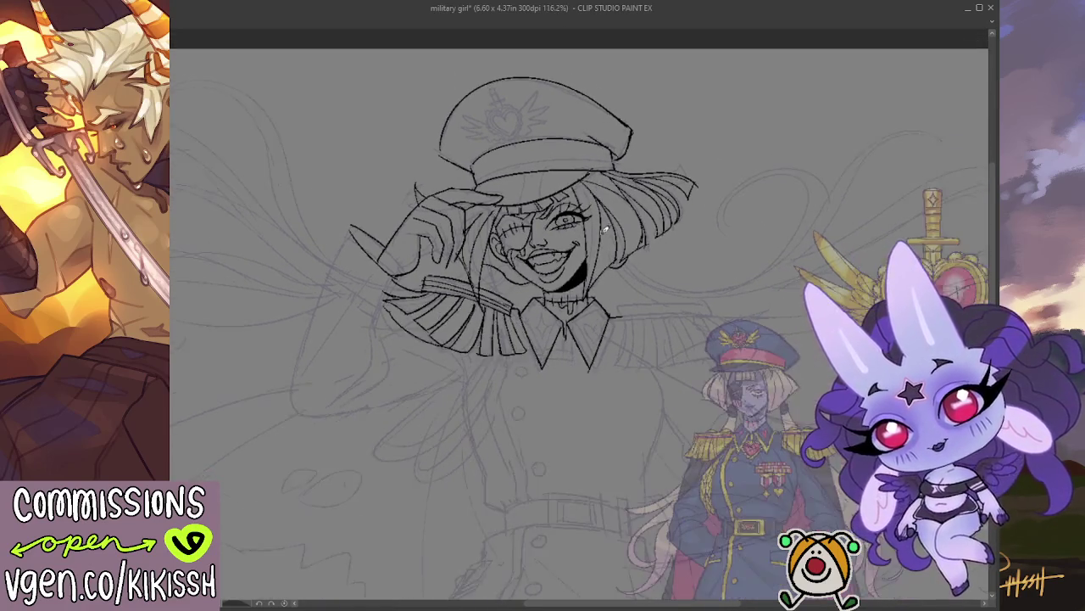
mouse_move(497, 401)
left_mouse_down()
mouse_move(560, 331)
mouse_move(616, 358)
left_mouse_up()
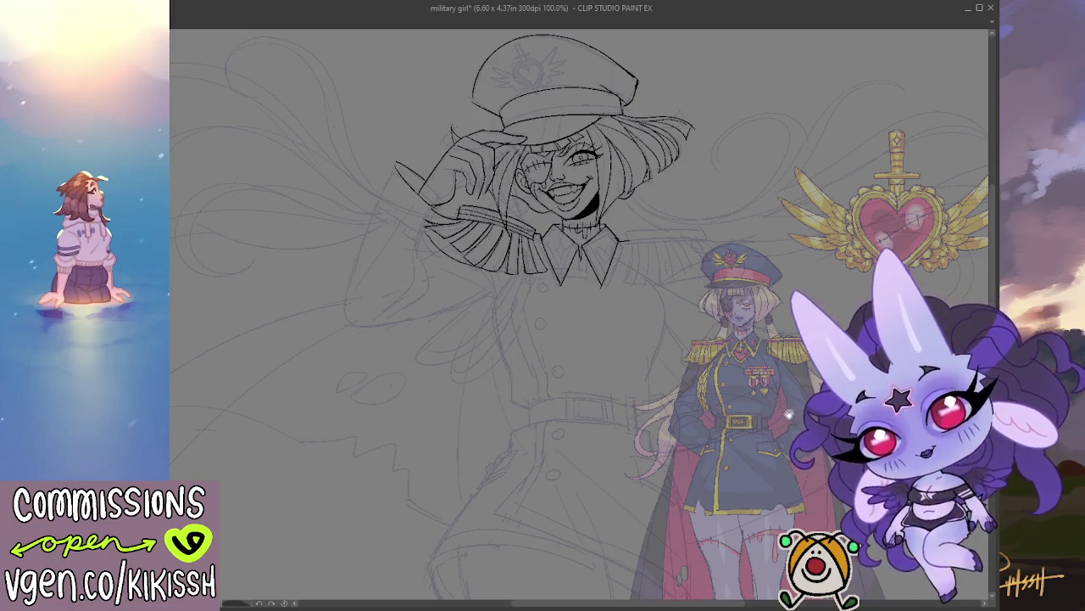
Zoom to 150% on the face and erase the stray lines inside the open mouth.
scroll(526, 216, "up", 2)
left_click_drag(460, 353, 464, 390)
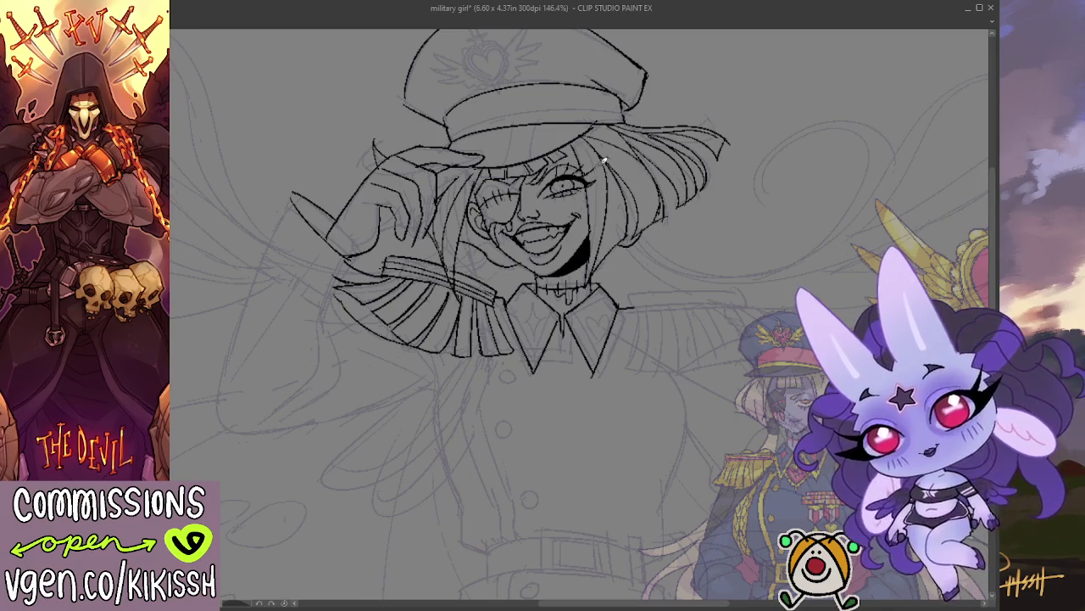
scroll(639, 361, "down", 2)
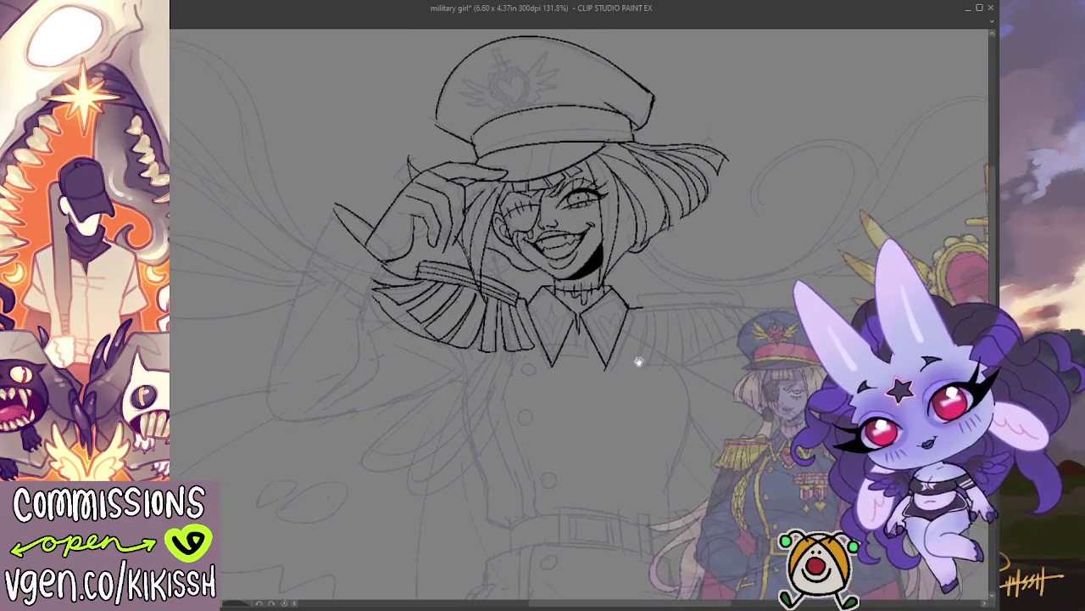
scroll(566, 331, "up", 1)
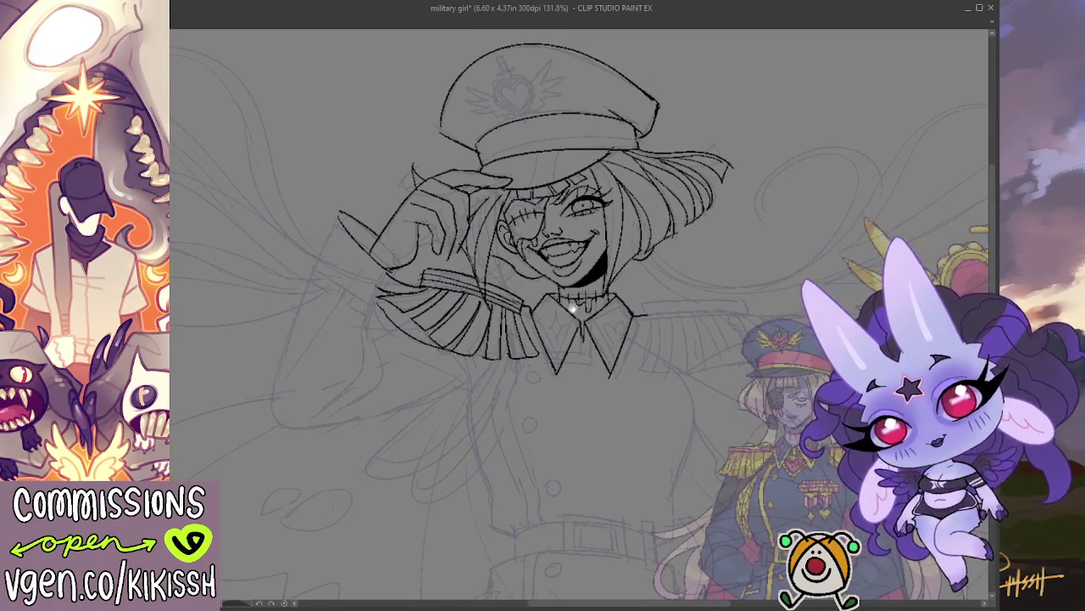
scroll(573, 312, "up", 1)
scroll(574, 279, "up", 1)
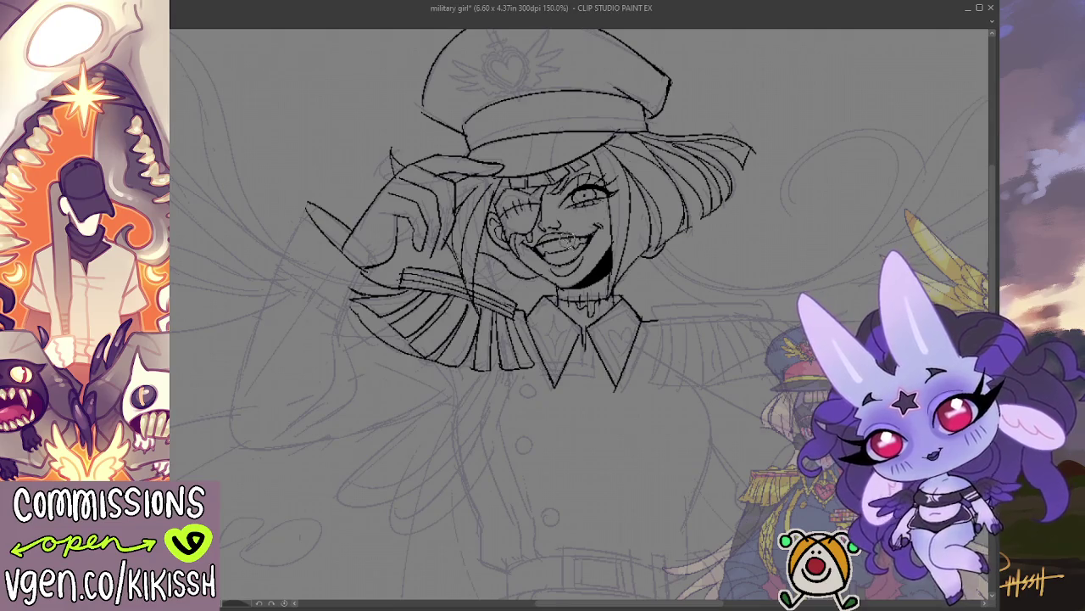
left_click_drag(570, 241, 575, 237)
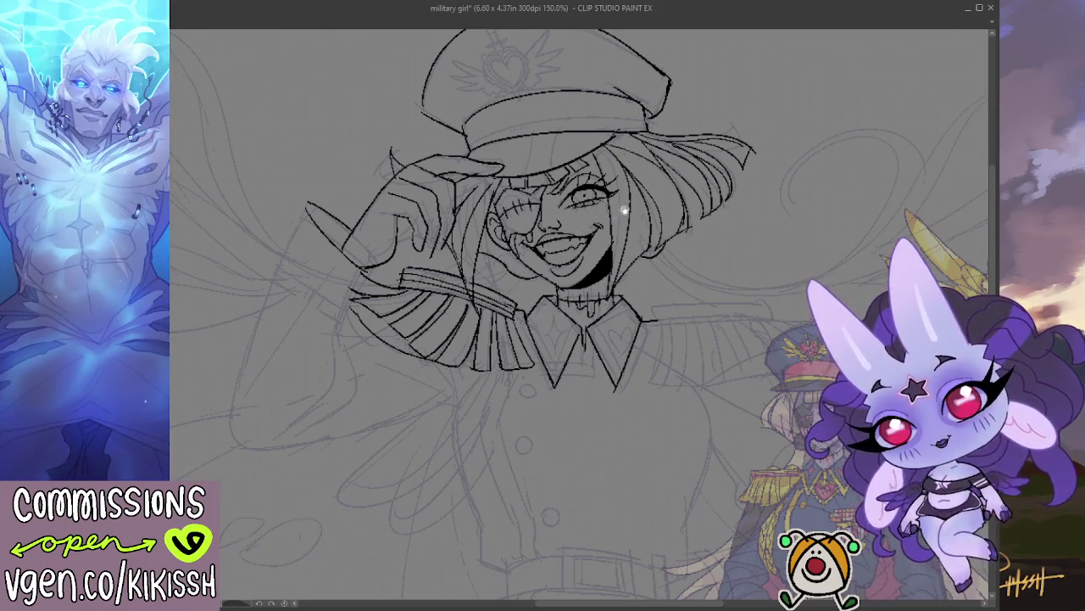
left_click_drag(620, 211, 645, 189)
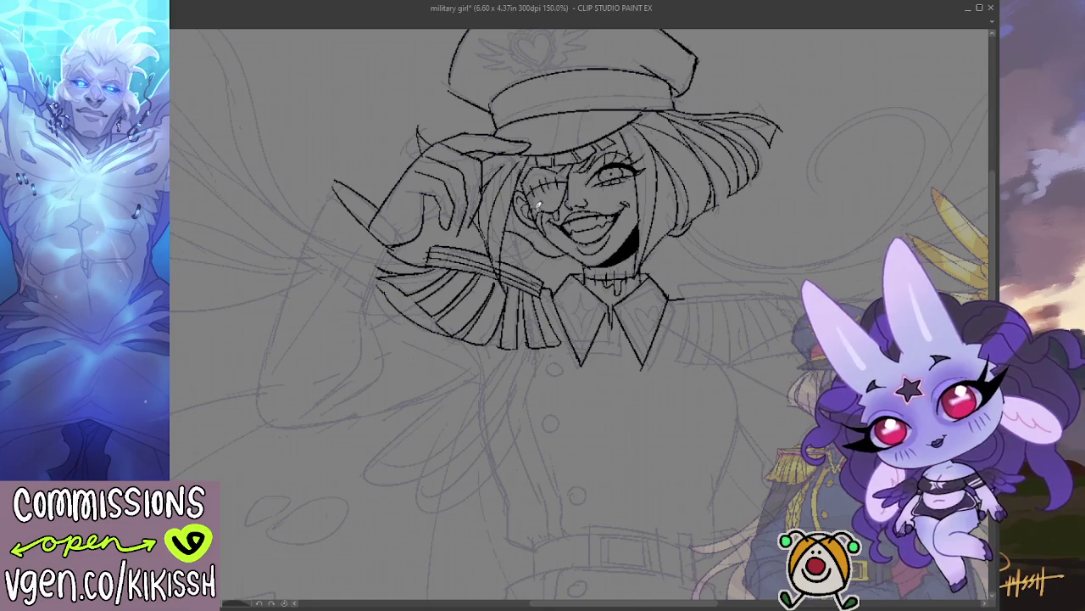
left_click_drag(652, 199, 657, 207)
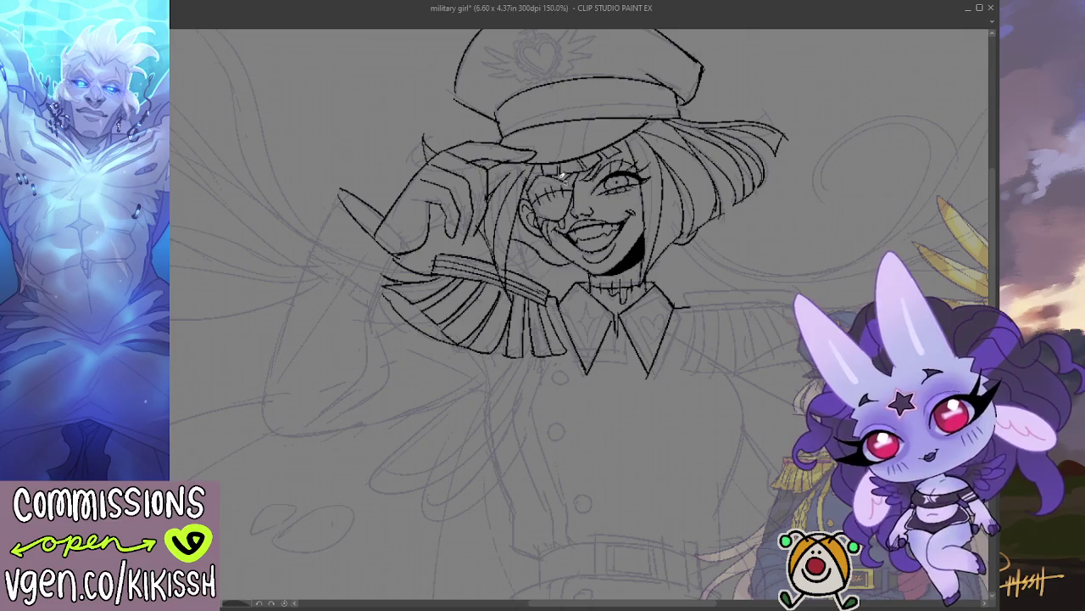
scroll(668, 207, "down", 2)
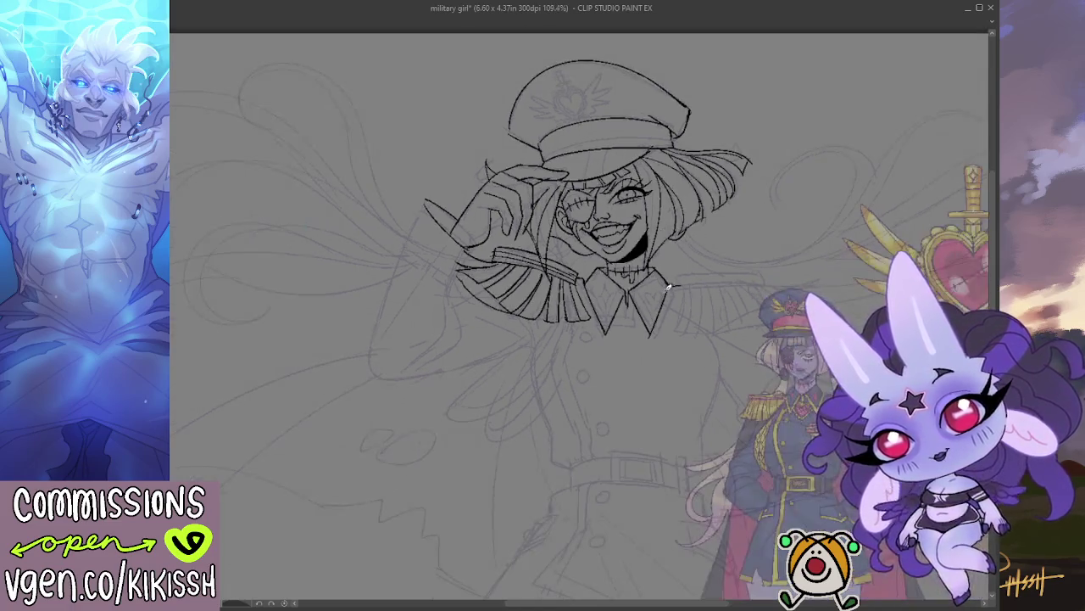
At 165% zoom, ink the collar's left flap and redraw the heart on the right flap.
scroll(593, 317, "up", 3)
mouse_move(594, 317)
left_mouse_down()
mouse_move(576, 217)
mouse_move(565, 259)
mouse_move(592, 213)
mouse_move(567, 259)
left_mouse_up()
mouse_move(537, 209)
left_mouse_down()
mouse_move(567, 264)
mouse_move(594, 210)
mouse_move(631, 268)
left_mouse_up()
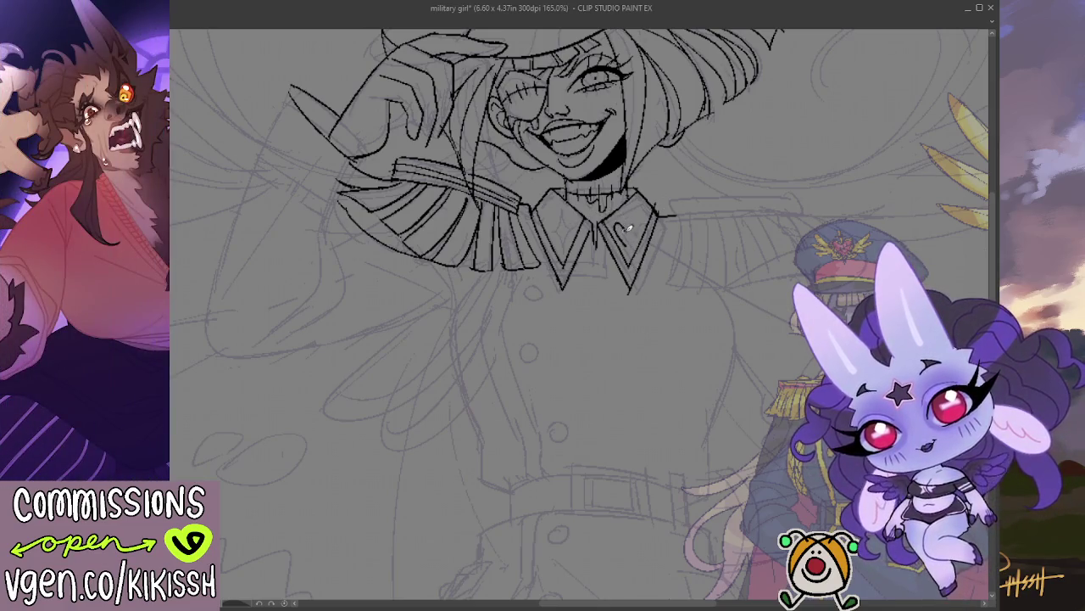
key("ctrl+z")
left_click_drag(628, 215, 632, 243)
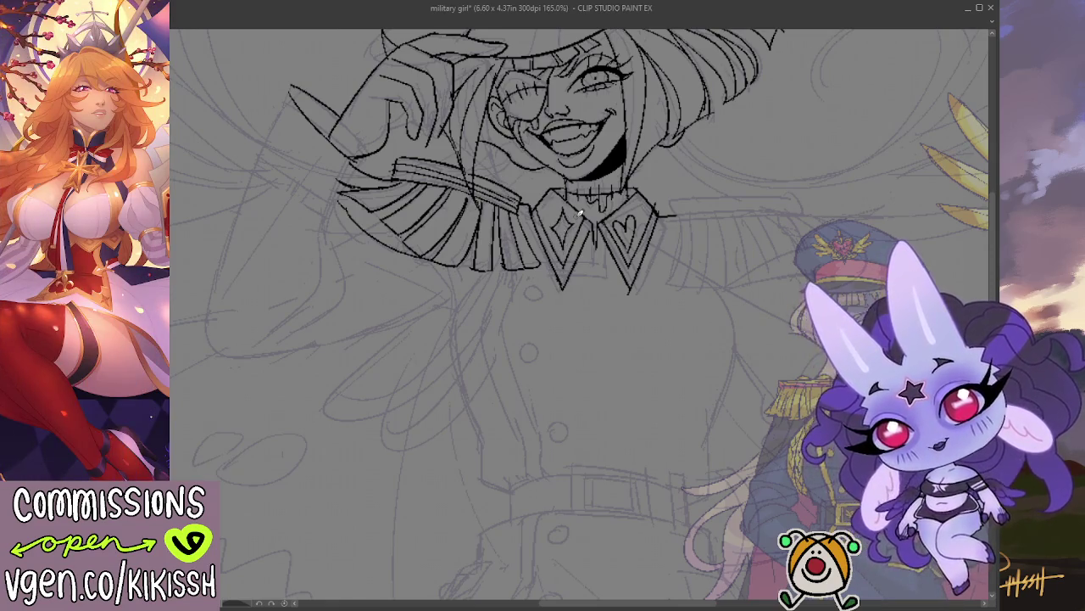
Zoom in on the title area and try, then undo, a first letter-block stroke.
scroll(580, 214, "down", 3)
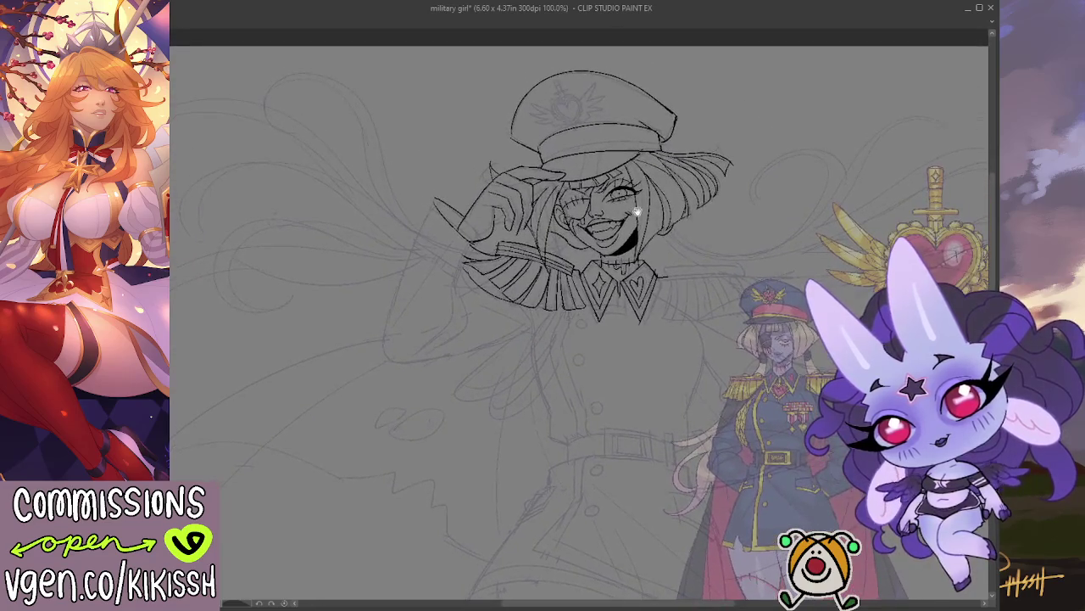
scroll(611, 339, "up", 1)
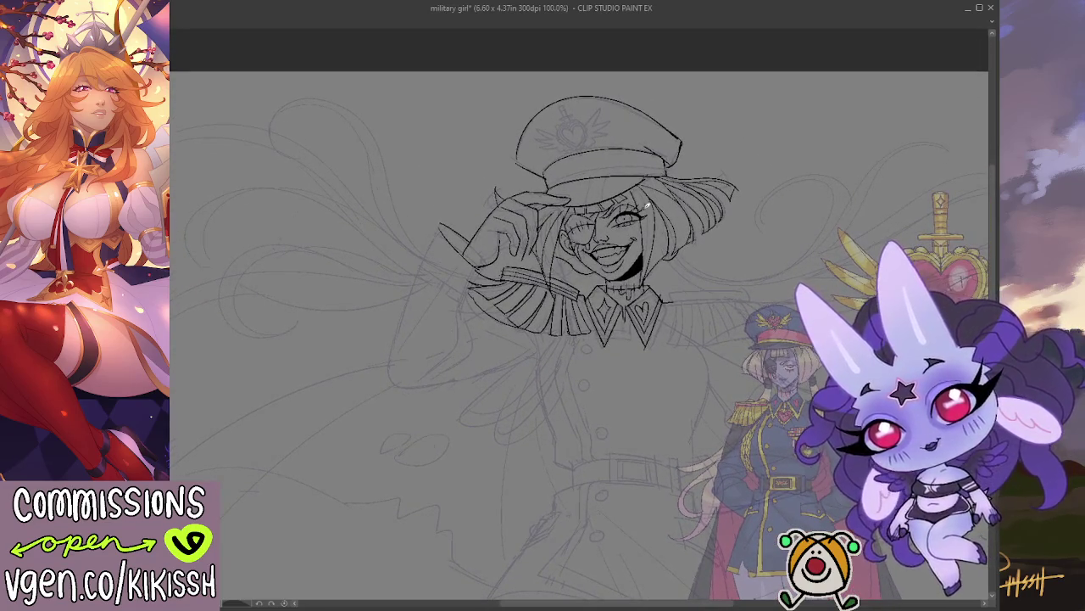
scroll(690, 238, "up", 1)
scroll(594, 225, "up", 1)
scroll(636, 124, "up", 1)
scroll(640, 124, "up", 1)
scroll(645, 162, "up", 1)
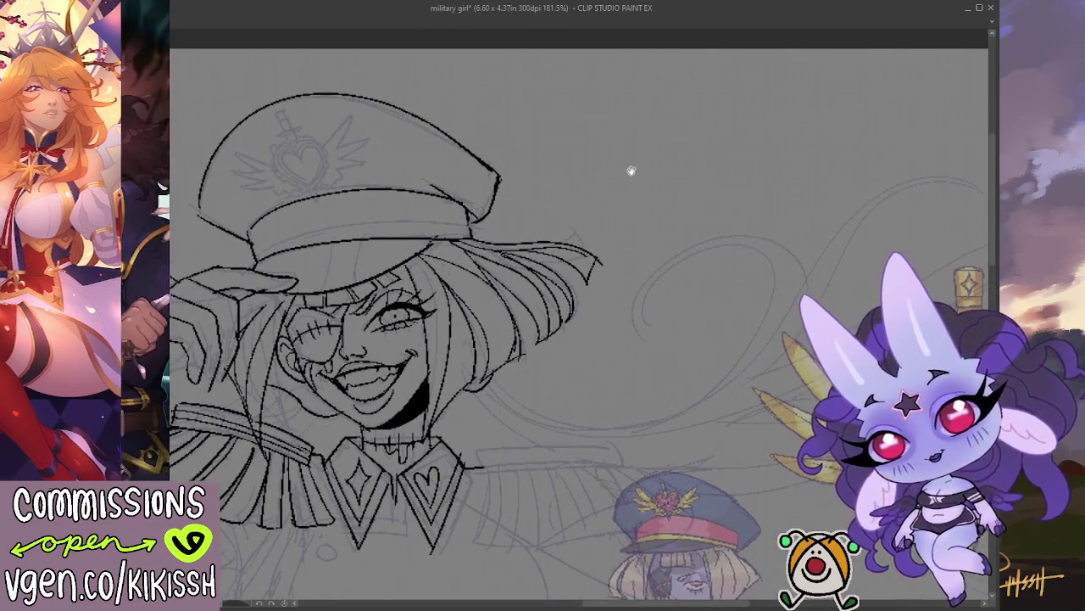
mouse_move(591, 98)
left_mouse_down()
mouse_move(593, 183)
mouse_move(642, 187)
mouse_move(609, 88)
left_mouse_up()
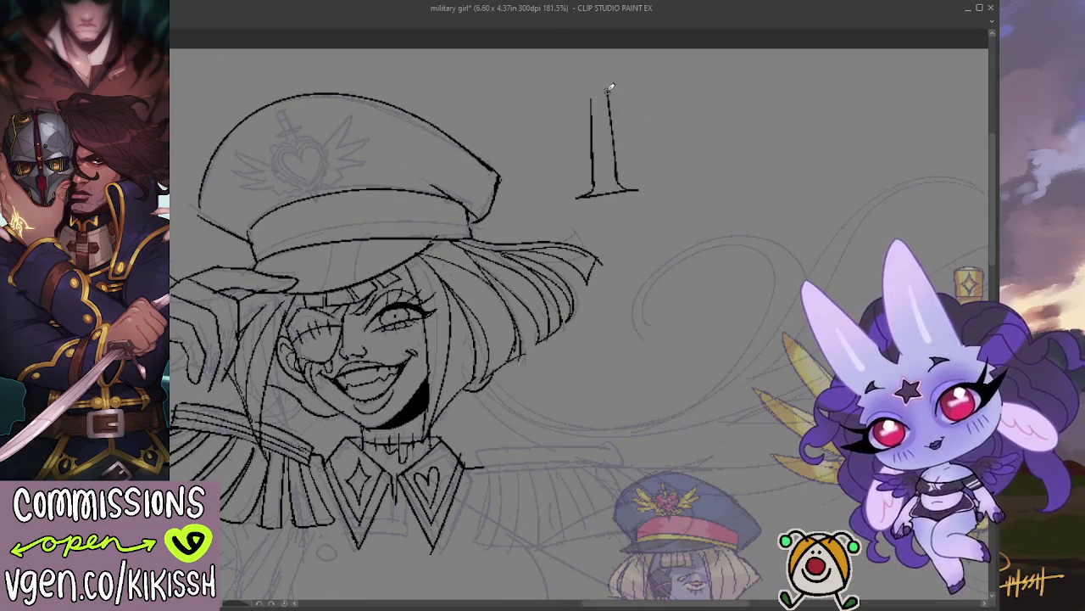
key("ctrl+z")
key("ctrl+z")
key("ctrl+z")
Draw the trapezoid title box: two slanted sides, a bottom line and a top line.
left_click_drag(592, 79, 572, 191)
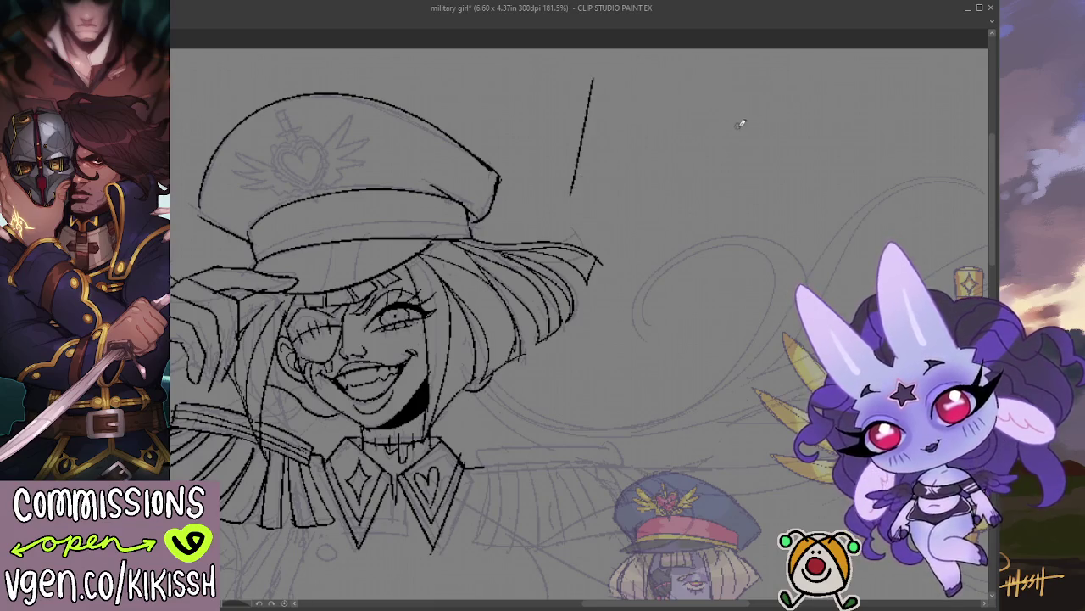
left_click_drag(743, 77, 773, 190)
left_click_drag(562, 201, 770, 198)
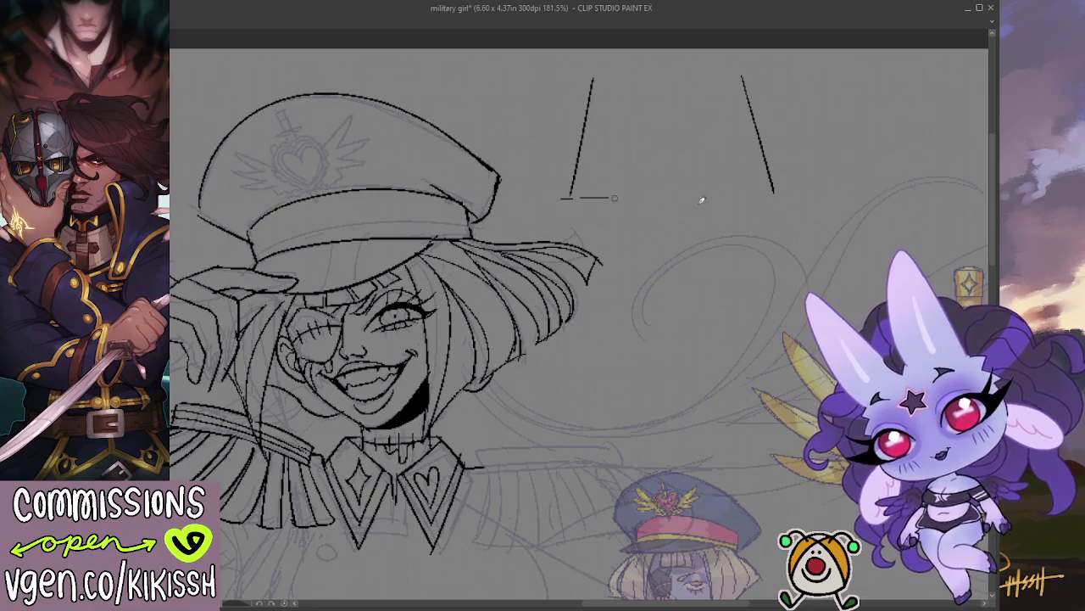
key("ctrl+z")
left_click_drag(563, 201, 768, 197)
left_click_drag(593, 78, 738, 73)
key("ctrl+z")
left_click_drag(592, 80, 737, 73)
key("ctrl+z")
left_click_drag(591, 79, 731, 73)
key("ctrl+z")
left_click_drag(591, 81, 738, 73)
key("ctrl+z")
left_click_drag(585, 82, 748, 75)
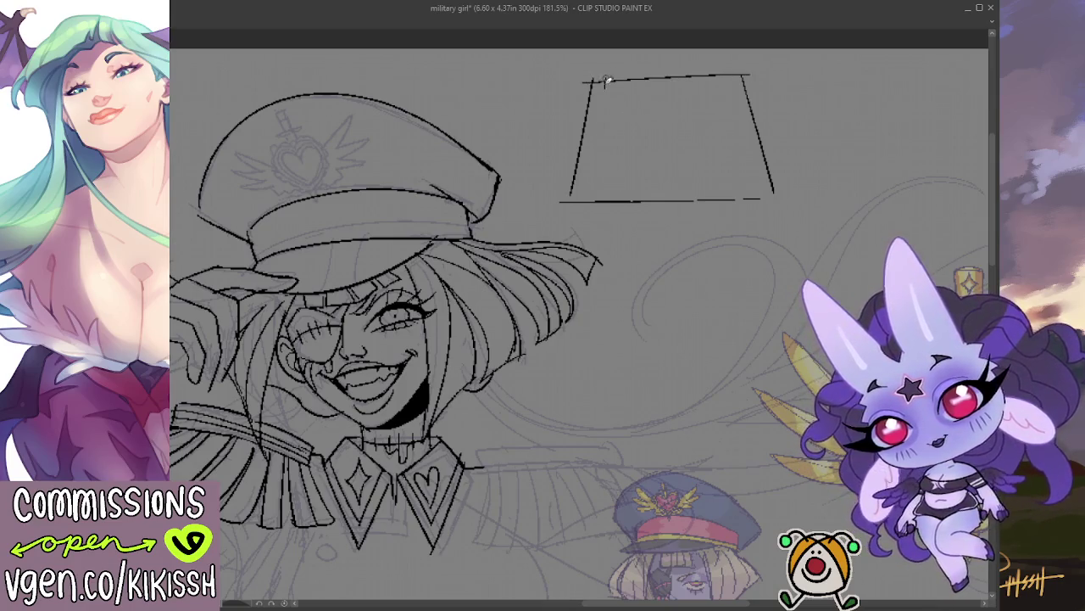
Try an inner edge and two vertical letter strokes inside the box, then undo them.
mouse_move(607, 85)
left_mouse_down()
mouse_move(600, 140)
mouse_move(621, 95)
left_mouse_up()
key("ctrl+z")
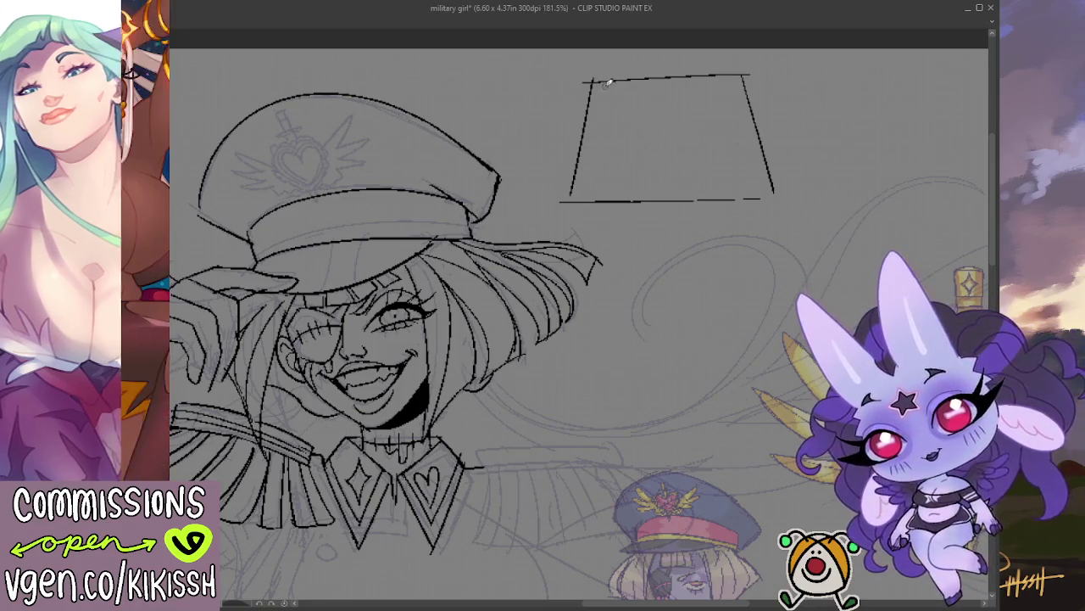
left_click_drag(607, 80, 601, 141)
key("ctrl+z")
left_click_drag(606, 83, 601, 129)
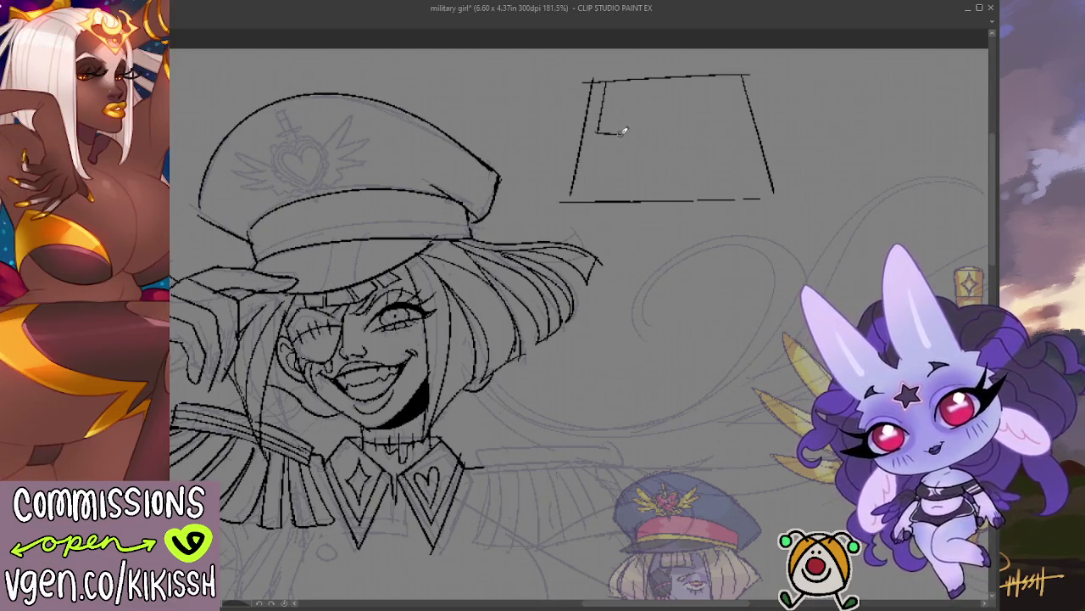
left_click_drag(631, 79, 632, 202)
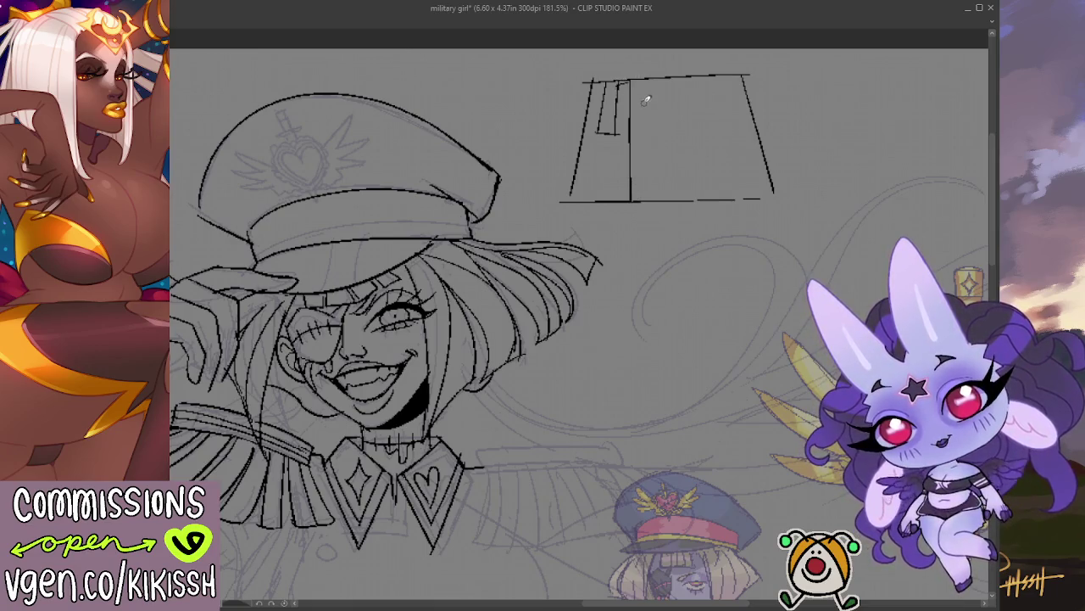
left_click_drag(643, 78, 645, 203)
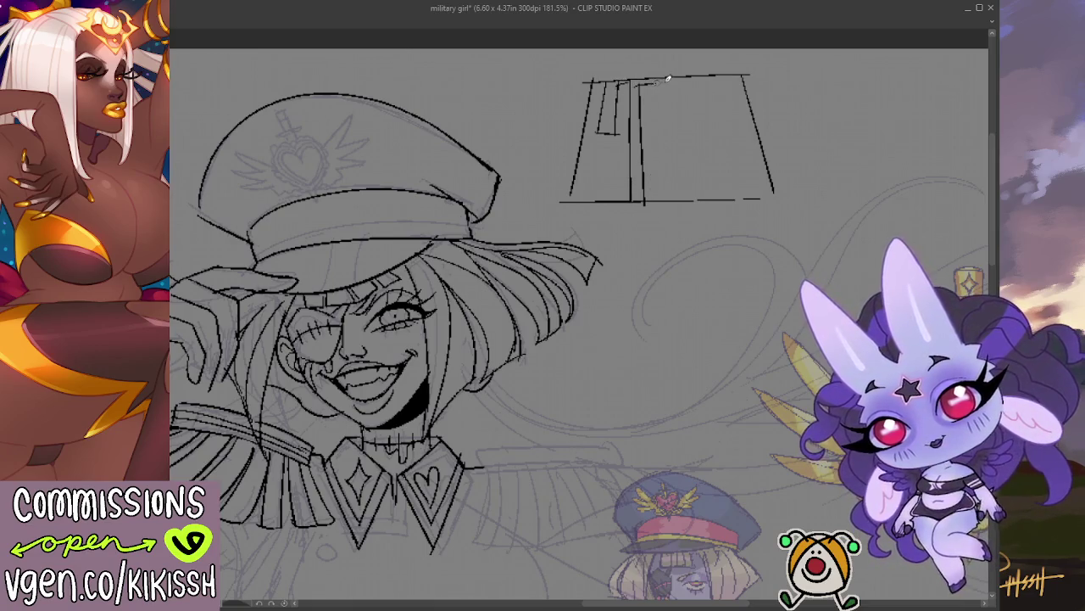
key("ctrl+z")
key("ctrl+z")
key("ctrl+z")
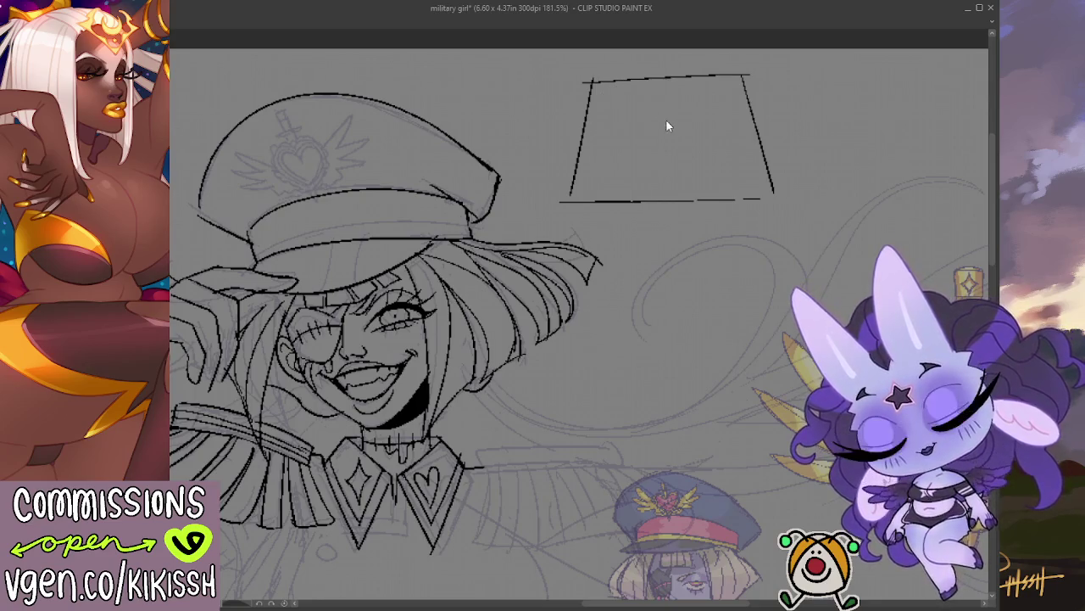
left_click_drag(652, 78, 655, 195)
key("ctrl+z")
left_click_drag(660, 78, 660, 188)
mouse_move(652, 88)
left_mouse_down()
mouse_move(683, 84)
mouse_move(677, 174)
mouse_move(711, 174)
mouse_move(710, 195)
mouse_move(661, 194)
left_mouse_up()
mouse_move(683, 84)
left_mouse_down()
mouse_move(712, 98)
mouse_move(698, 80)
mouse_move(690, 118)
mouse_move(717, 147)
left_mouse_up()
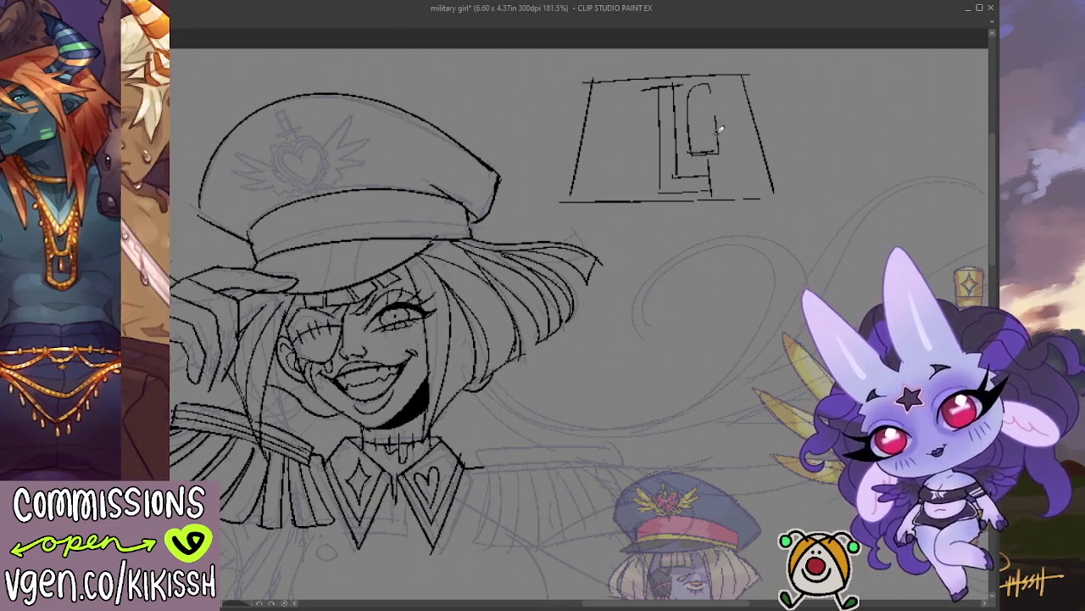
mouse_move(709, 149)
left_mouse_down()
mouse_move(733, 180)
mouse_move(722, 115)
left_mouse_up()
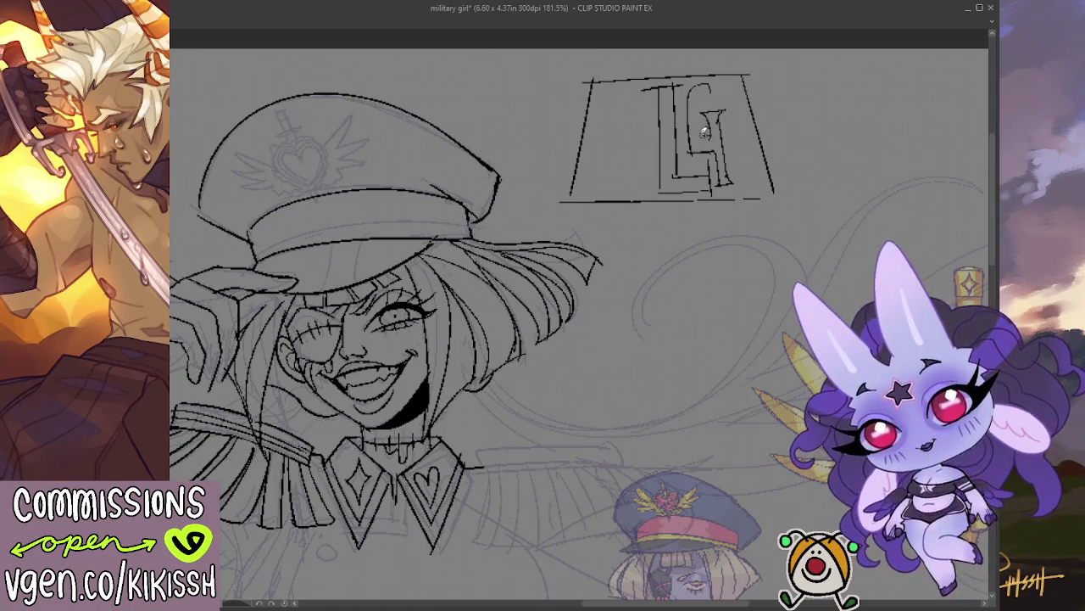
mouse_move(700, 127)
left_mouse_down()
mouse_move(704, 88)
mouse_move(707, 137)
left_mouse_up()
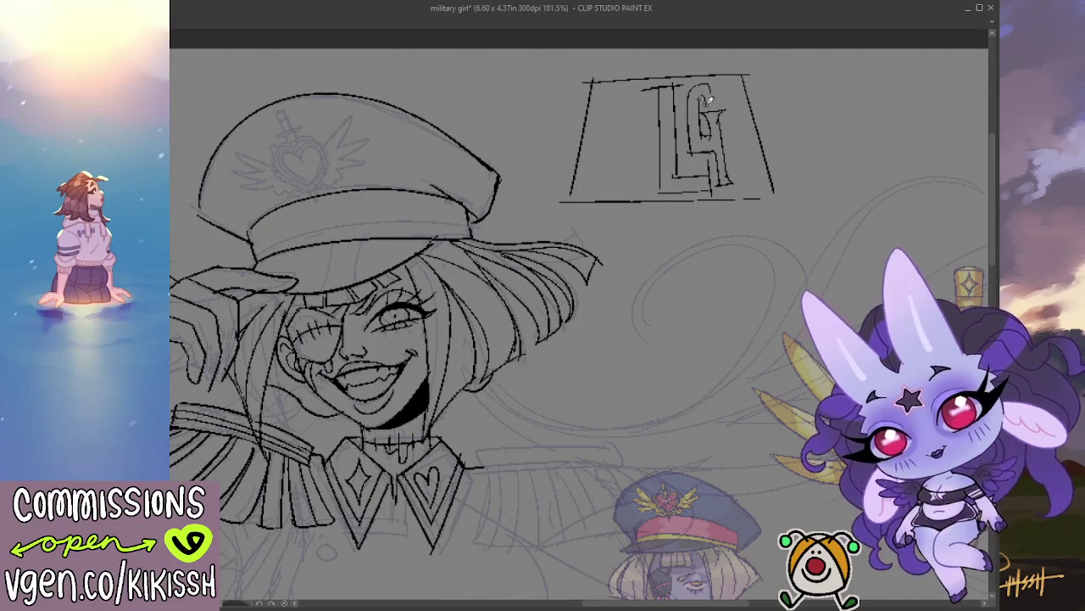
mouse_move(705, 100)
left_mouse_down()
mouse_move(704, 125)
mouse_move(717, 127)
left_mouse_up()
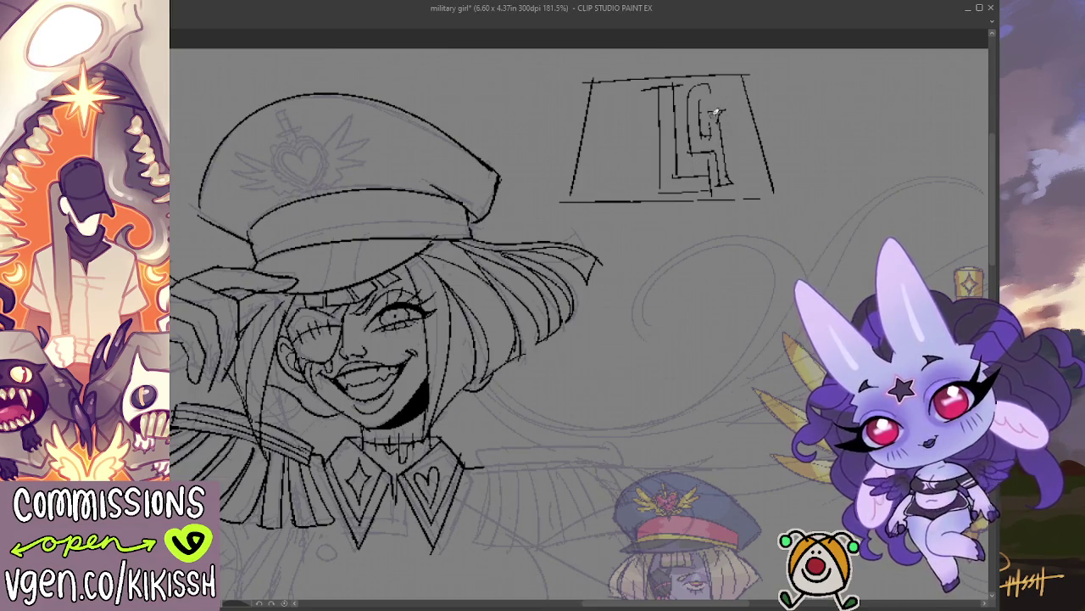
mouse_move(700, 106)
left_mouse_down()
mouse_move(691, 119)
mouse_move(725, 183)
mouse_move(674, 181)
mouse_move(691, 192)
mouse_move(726, 170)
mouse_move(665, 135)
mouse_move(643, 99)
mouse_move(651, 94)
mouse_move(659, 171)
left_mouse_up()
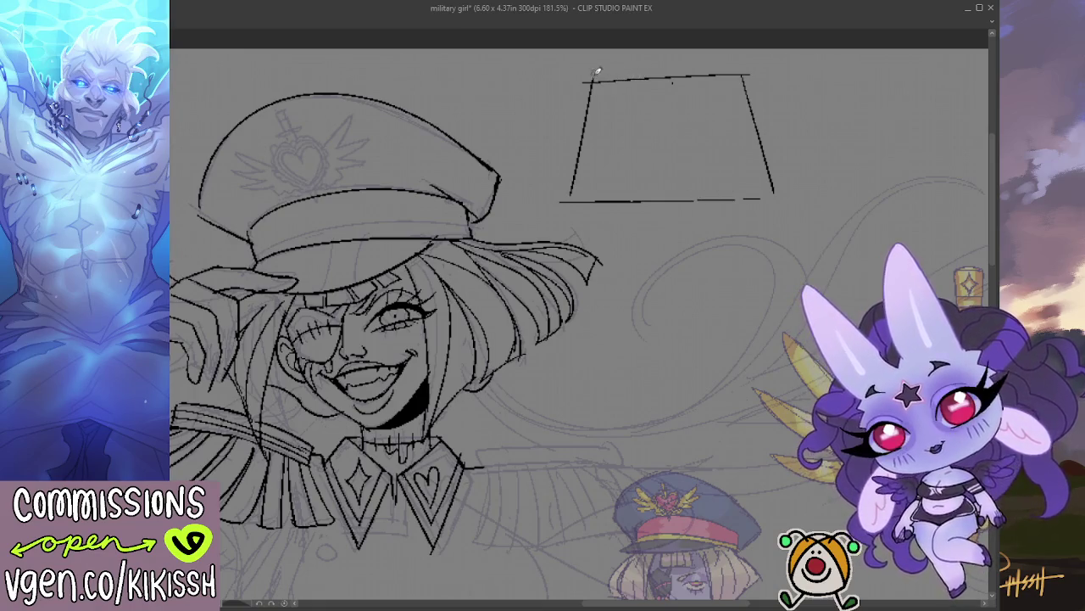
Erase the trapezoid guide box from the title area.
mouse_move(577, 78)
left_mouse_down()
mouse_move(624, 74)
mouse_move(604, 131)
left_mouse_up()
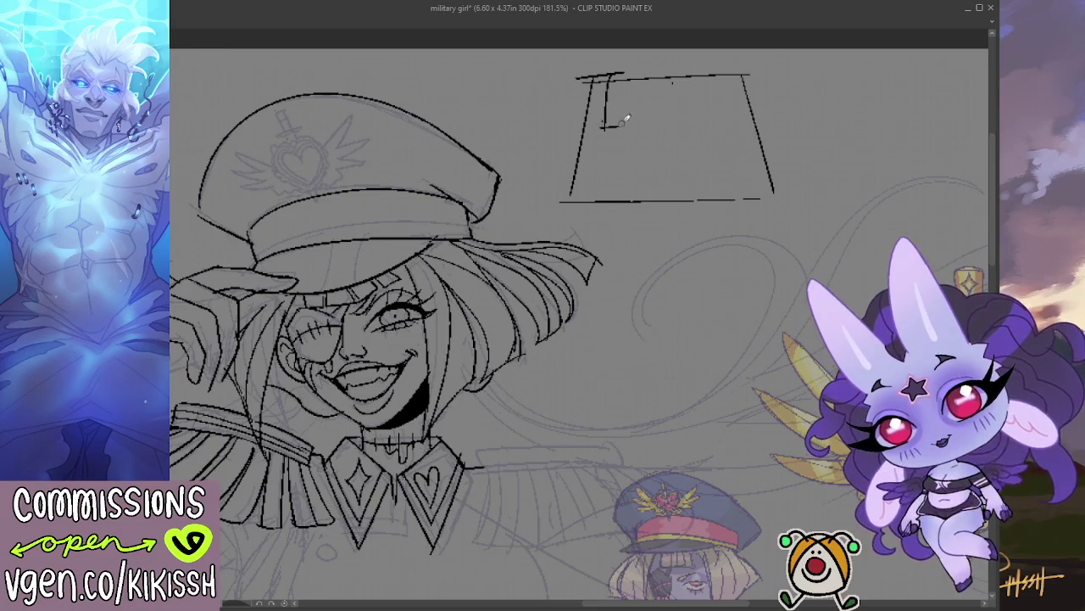
key("ctrl+z")
key("ctrl+z")
key("e")
mouse_move(594, 73)
left_mouse_down()
mouse_move(570, 195)
mouse_move(763, 197)
mouse_move(785, 185)
mouse_move(734, 81)
mouse_move(696, 85)
mouse_move(762, 81)
left_mouse_up()
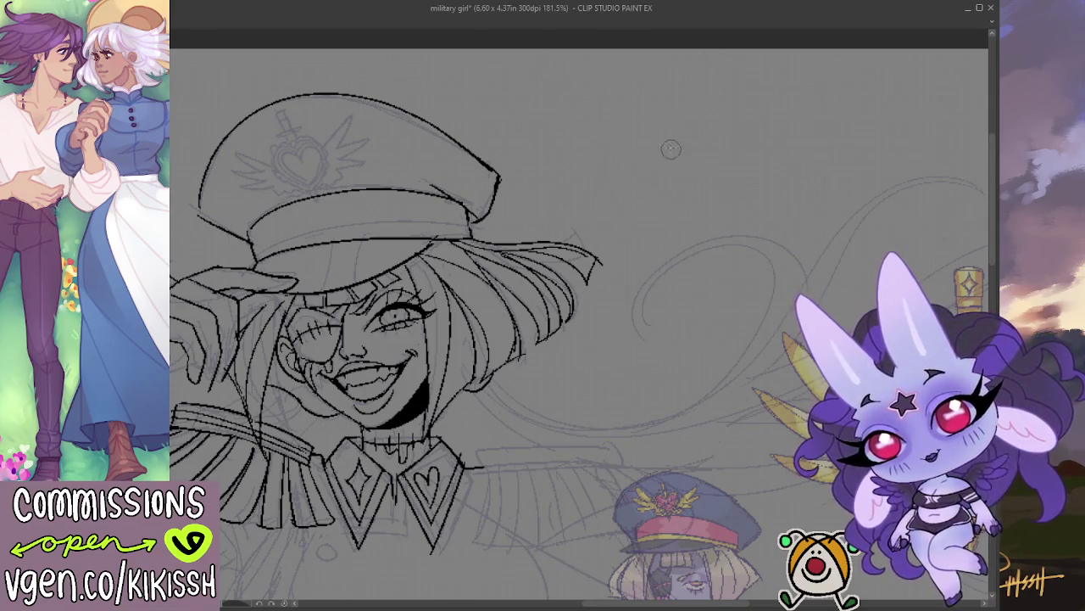
Ink the block letter H with its two stems, top bar and inner edge line.
left_click_drag(586, 102, 591, 195)
key("ctrl+z")
left_click_drag(582, 93, 587, 193)
mouse_move(566, 93)
left_mouse_down()
mouse_move(615, 87)
mouse_move(605, 143)
left_mouse_up()
mouse_move(619, 105)
left_mouse_down()
mouse_move(620, 134)
mouse_move(642, 105)
mouse_move(642, 178)
mouse_move(663, 194)
mouse_move(629, 146)
mouse_move(607, 196)
mouse_move(575, 200)
left_mouse_up()
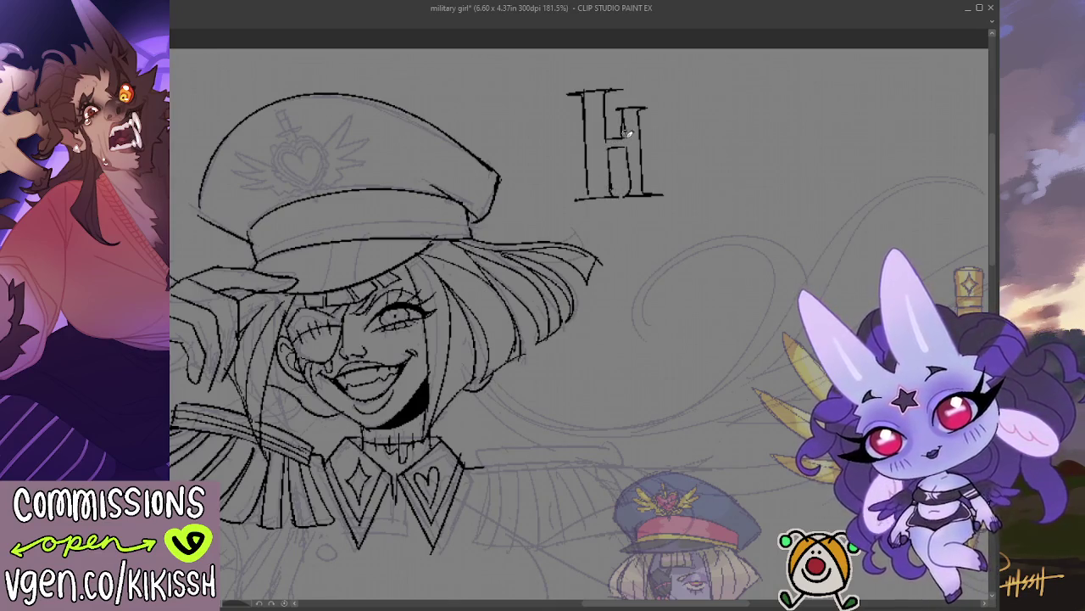
left_click_drag(626, 124, 629, 190)
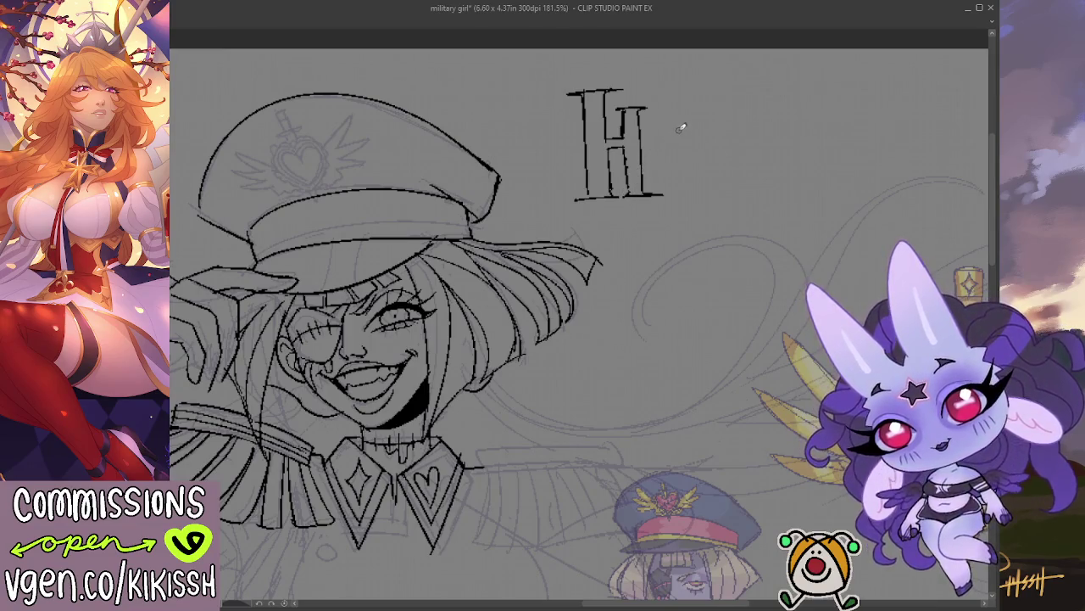
left_click_drag(652, 113, 655, 177)
key("ctrl+z")
left_click_drag(652, 112, 654, 172)
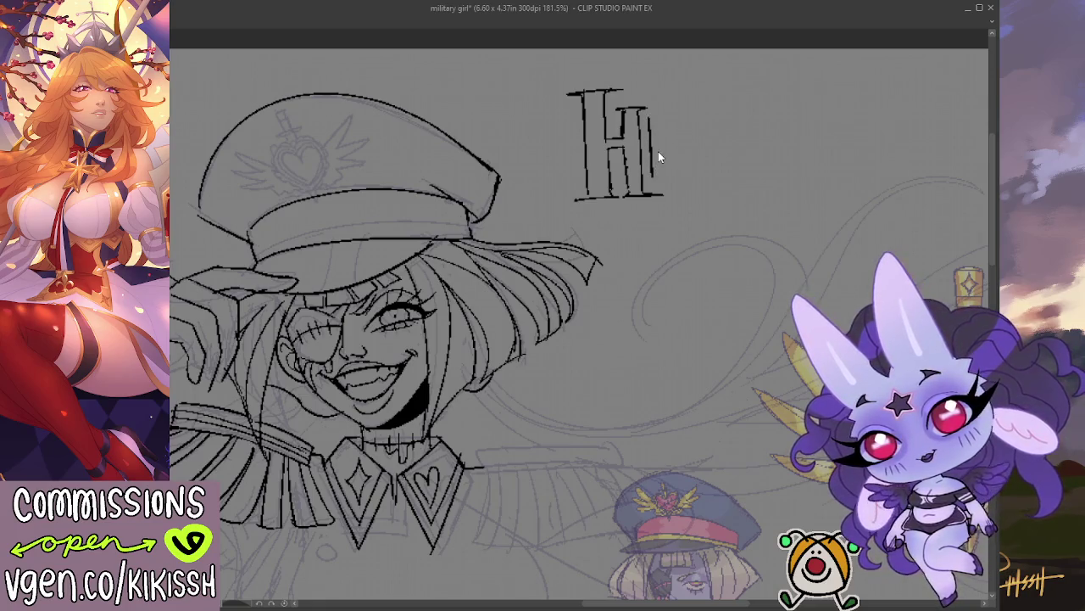
key("ctrl+z")
Begin the letter E beside the H with its top bar and stem.
key("ctrl+z")
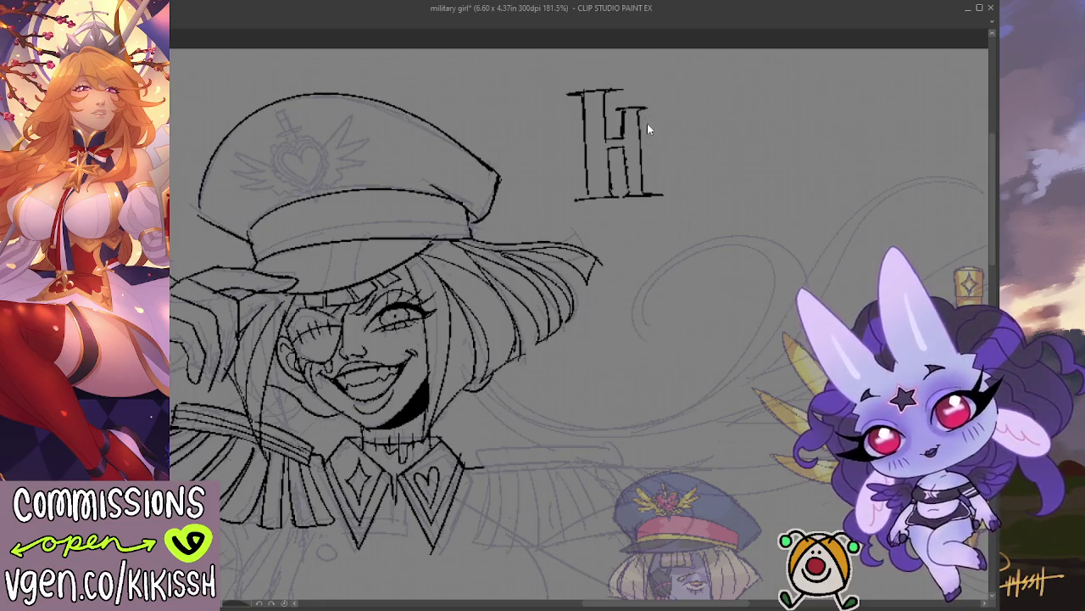
mouse_move(650, 120)
left_mouse_down()
mouse_move(684, 119)
mouse_move(689, 132)
mouse_move(669, 179)
left_mouse_up()
key("ctrl+z")
mouse_move(653, 123)
left_mouse_down()
mouse_move(654, 179)
mouse_move(697, 180)
mouse_move(675, 174)
left_mouse_up()
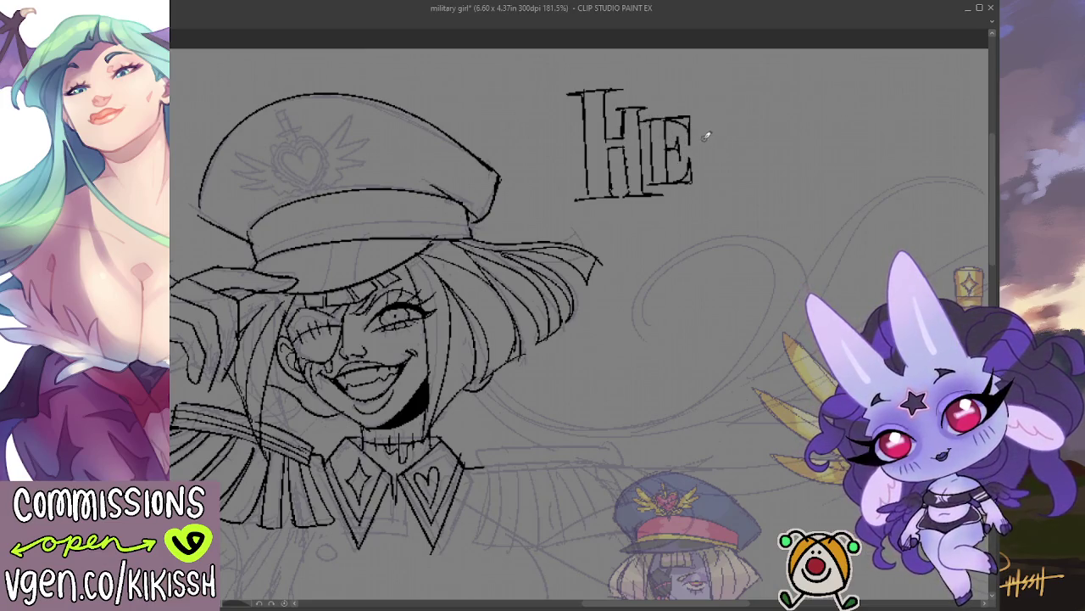
Ink the letter L after HE, with a long stem and a ticked bottom bar.
mouse_move(684, 96)
left_mouse_down()
mouse_move(715, 95)
mouse_move(704, 186)
left_mouse_up()
key("ctrl+z")
left_click_drag(688, 95, 704, 170)
key("ctrl+z")
left_click_drag(691, 96, 701, 195)
left_click_drag(712, 100, 711, 177)
key("ctrl+z")
mouse_move(693, 95)
left_mouse_down()
mouse_move(729, 93)
mouse_move(715, 175)
mouse_move(726, 194)
left_mouse_up()
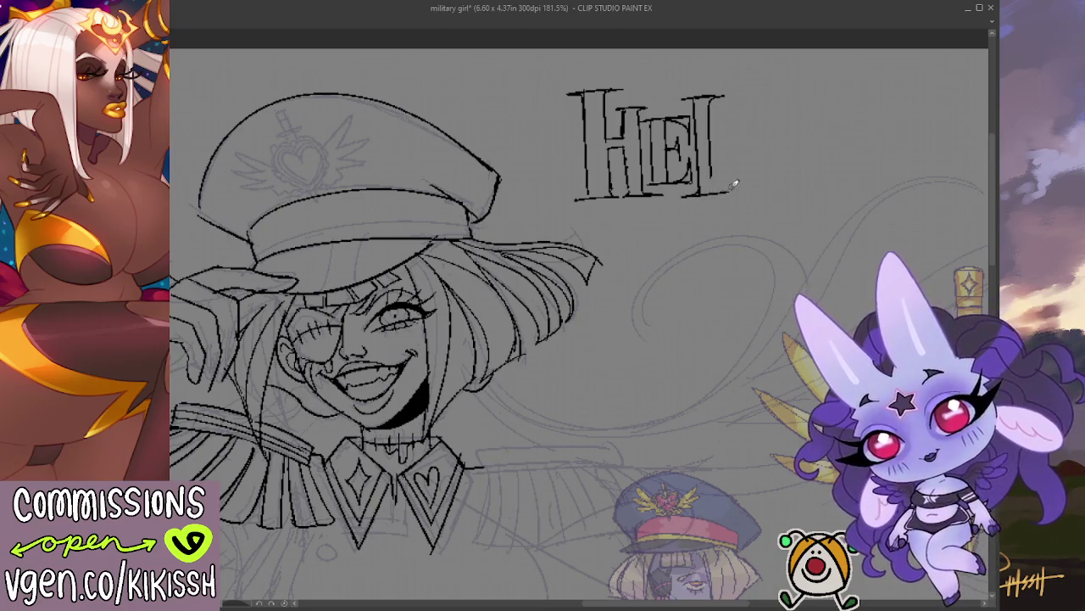
mouse_move(717, 194)
left_mouse_down()
mouse_move(756, 161)
mouse_move(753, 195)
left_mouse_up()
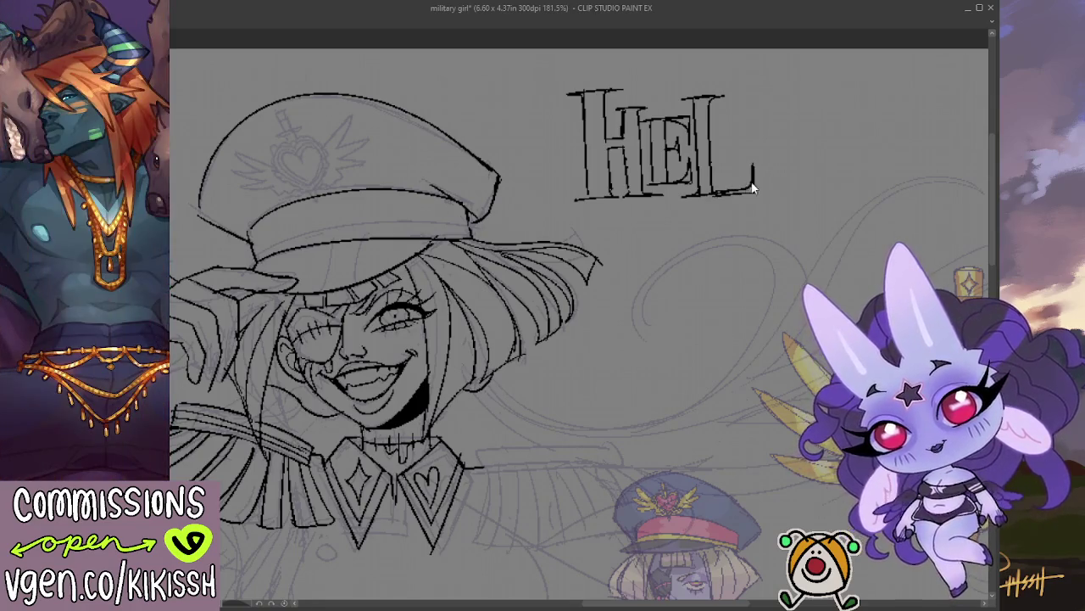
key("ctrl+z")
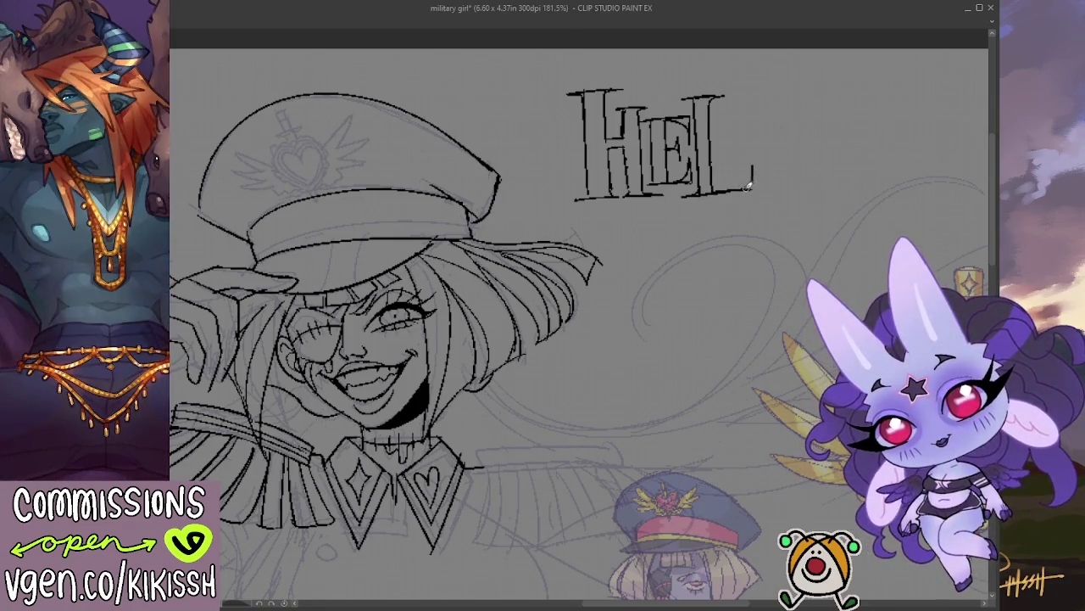
key("ctrl+z")
mouse_move(715, 195)
left_mouse_down()
mouse_move(751, 182)
mouse_move(749, 163)
left_mouse_up()
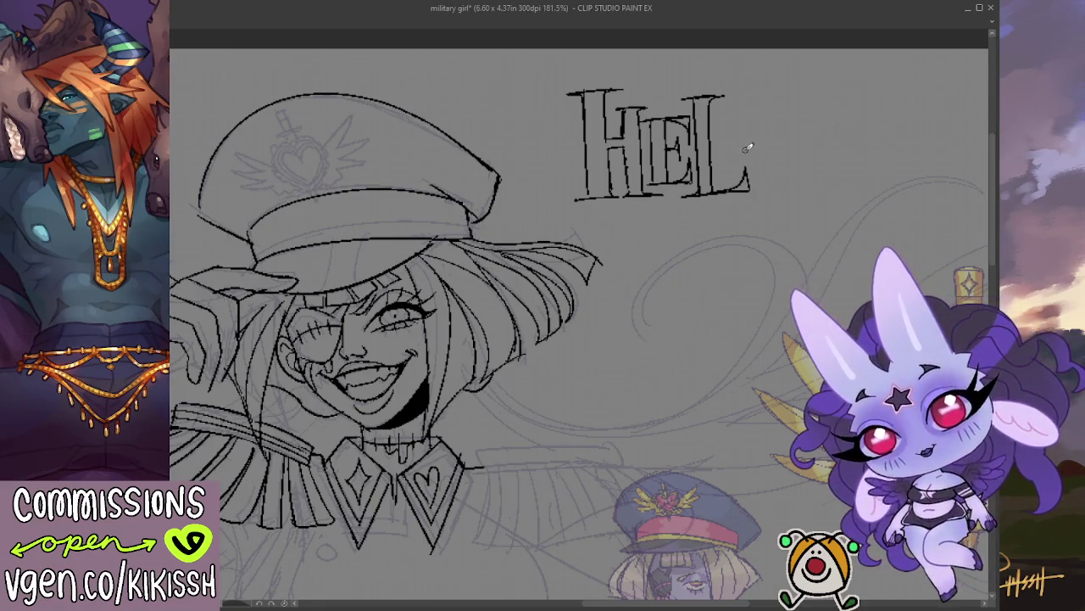
key("ctrl+z")
left_click_drag(712, 194, 741, 165)
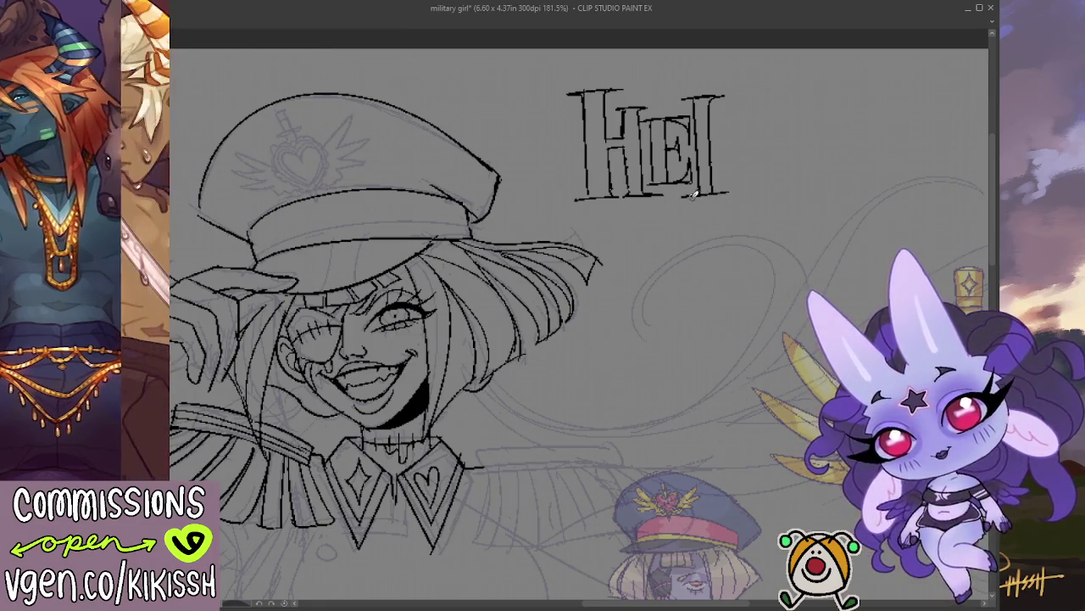
mouse_move(716, 195)
left_mouse_down()
mouse_move(752, 183)
mouse_move(752, 170)
mouse_move(721, 190)
left_mouse_up()
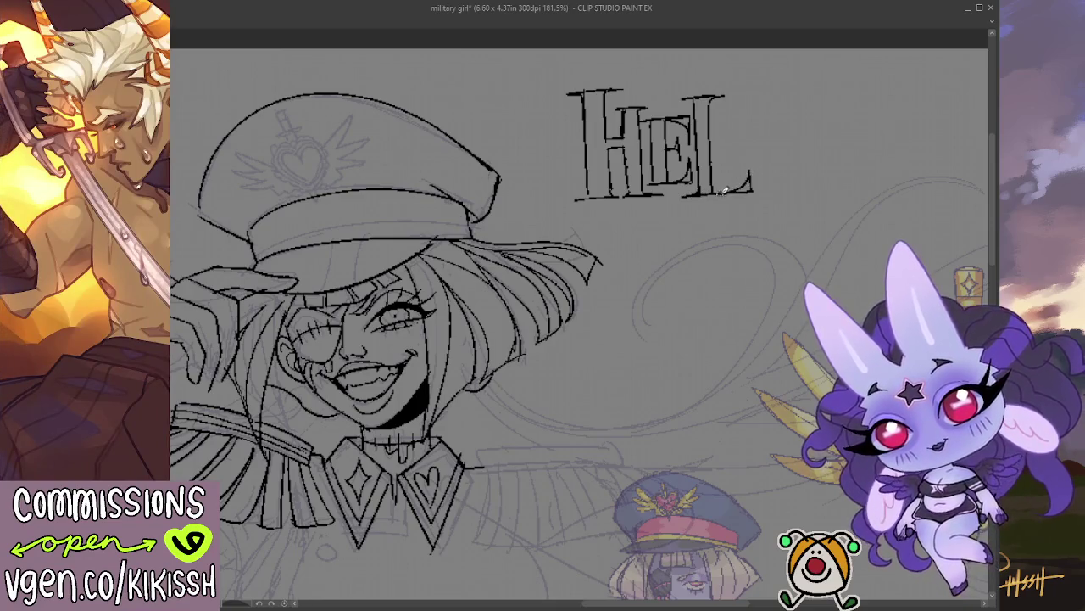
Ink the letter G after HEL, erasing and redrawing its lower part.
left_click_drag(768, 150, 699, 172)
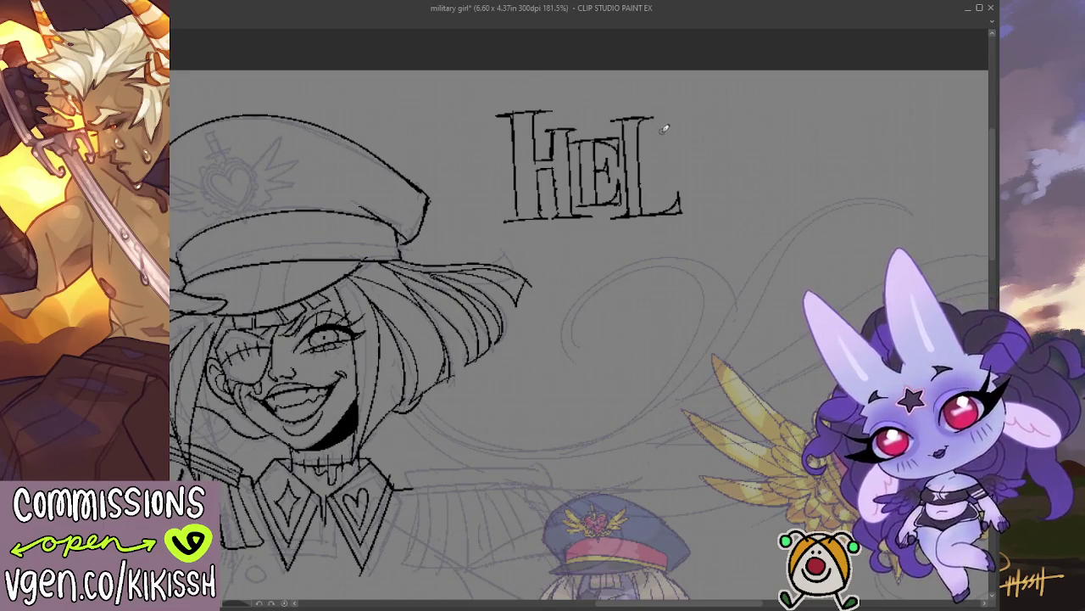
left_click_drag(681, 123, 688, 179)
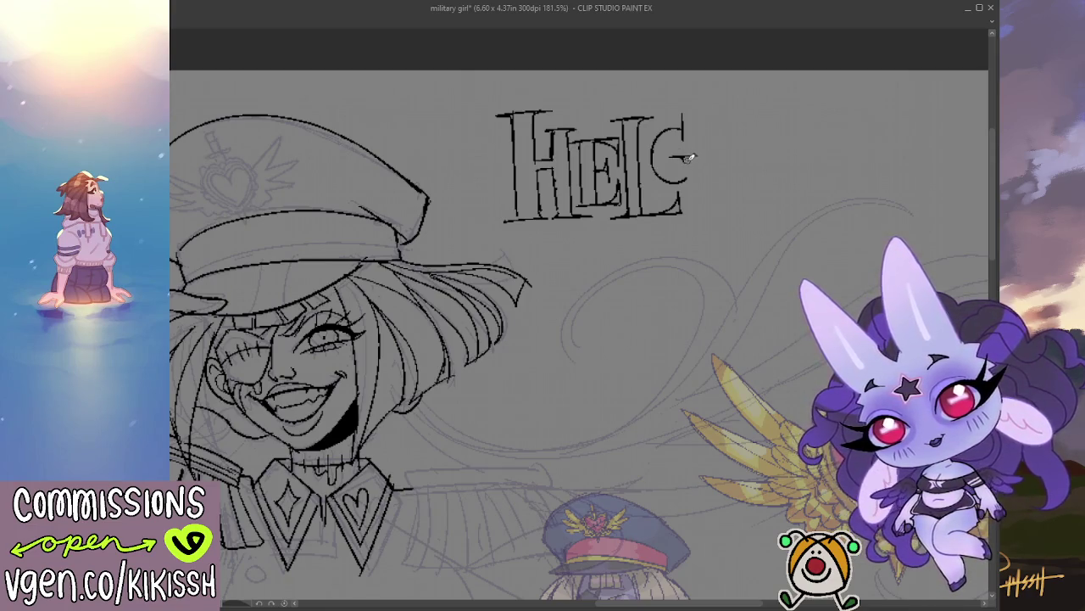
left_click_drag(692, 155, 694, 181)
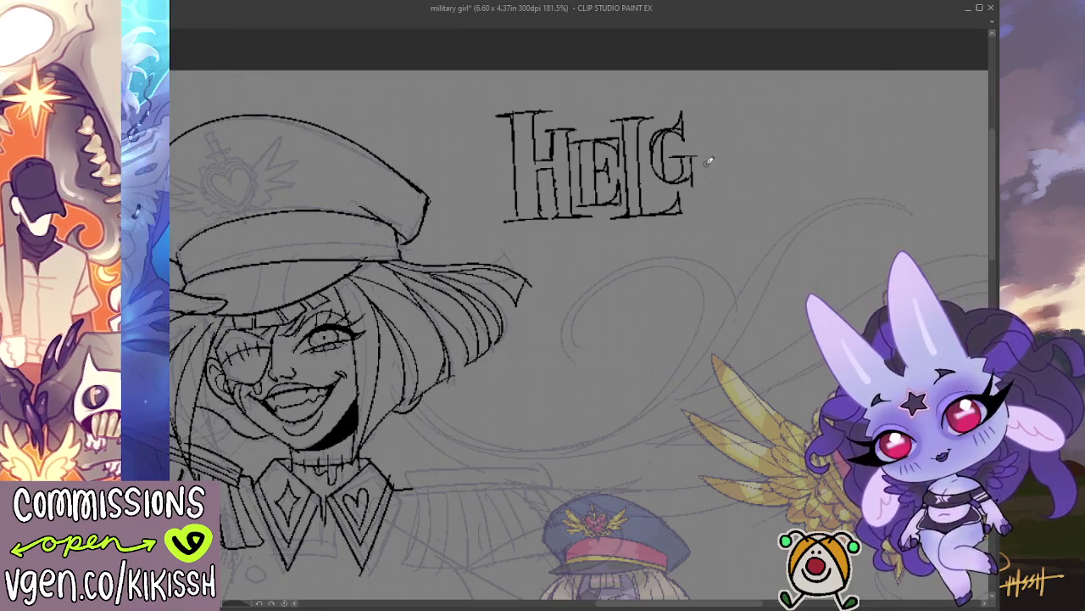
key("e")
mouse_move(692, 173)
left_mouse_down()
mouse_move(687, 155)
mouse_move(698, 178)
mouse_move(689, 151)
mouse_move(701, 154)
mouse_move(702, 178)
left_mouse_up()
key("p")
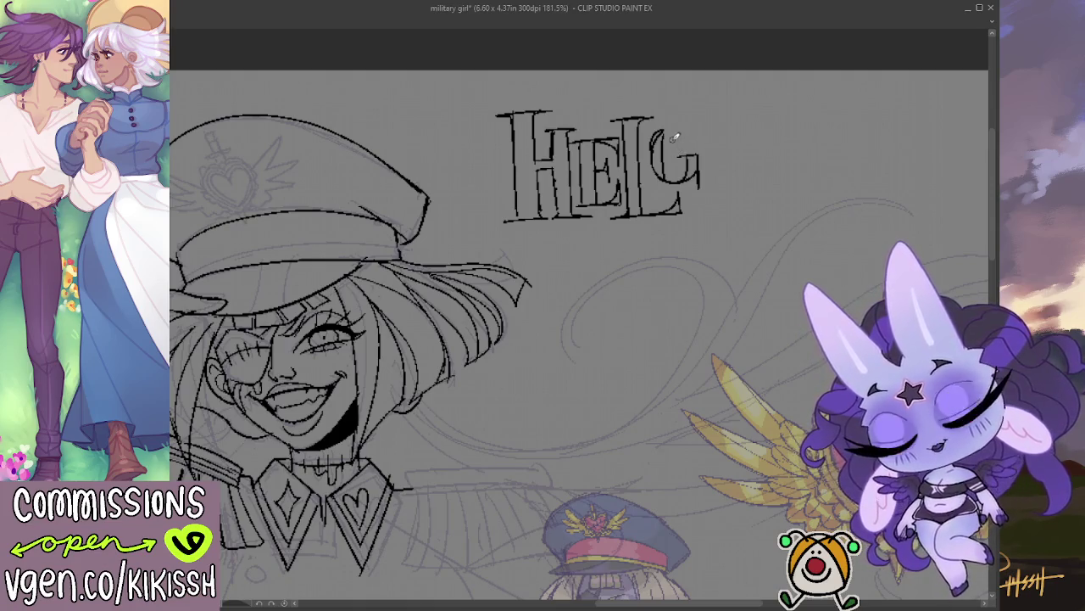
left_click_drag(665, 138, 693, 127)
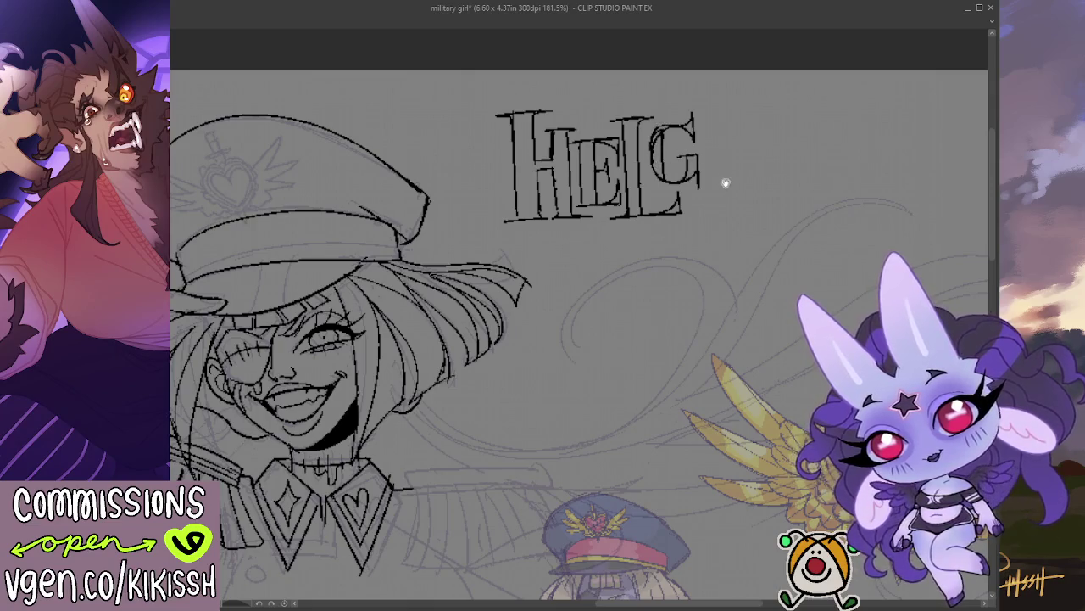
Try a slanted A stroke right of the G, undo it, and select the HELG lettering.
left_click_drag(727, 175, 690, 186)
left_click_drag(682, 143, 684, 210)
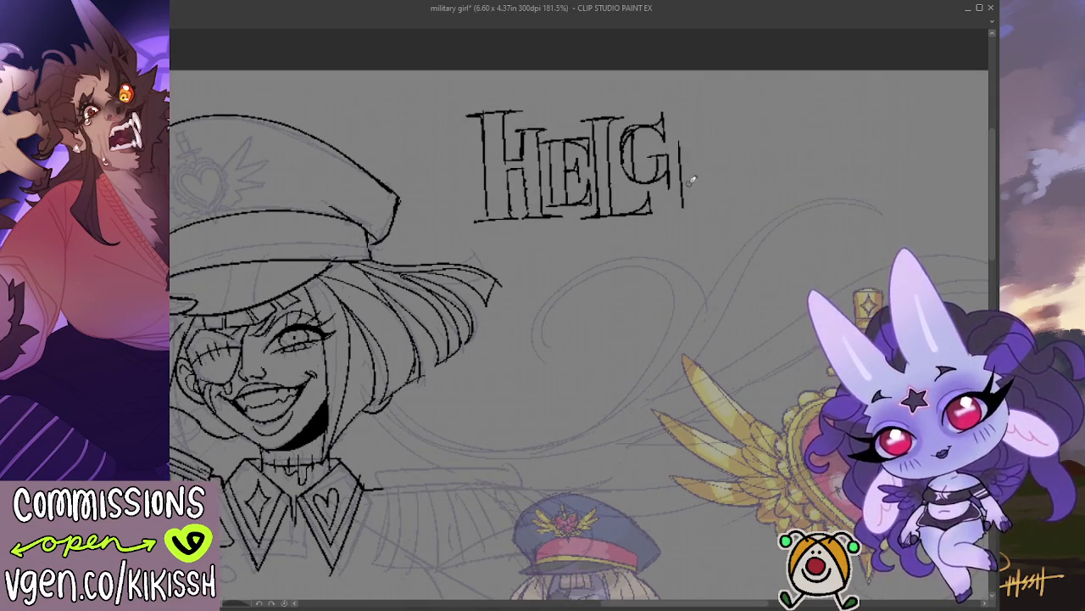
left_click_drag(690, 123, 680, 205)
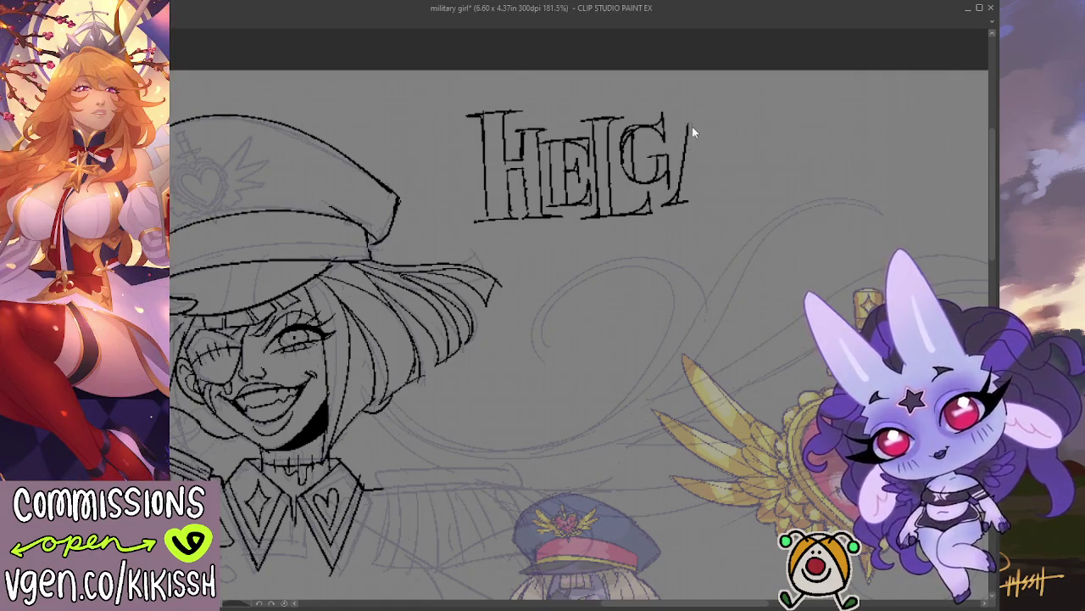
key("ctrl+z")
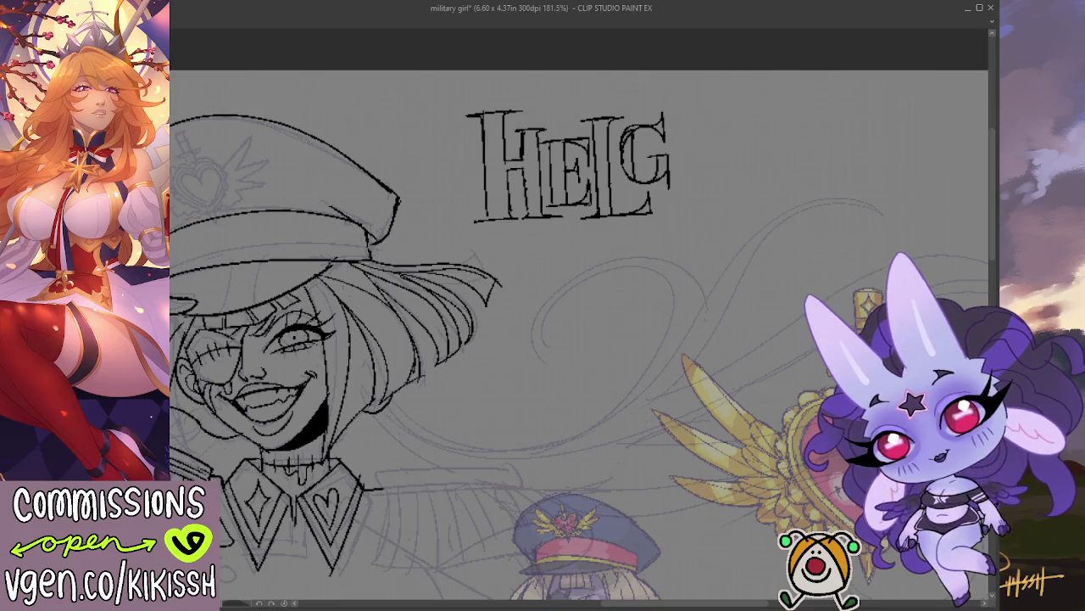
left_click_drag(458, 225, 447, 208)
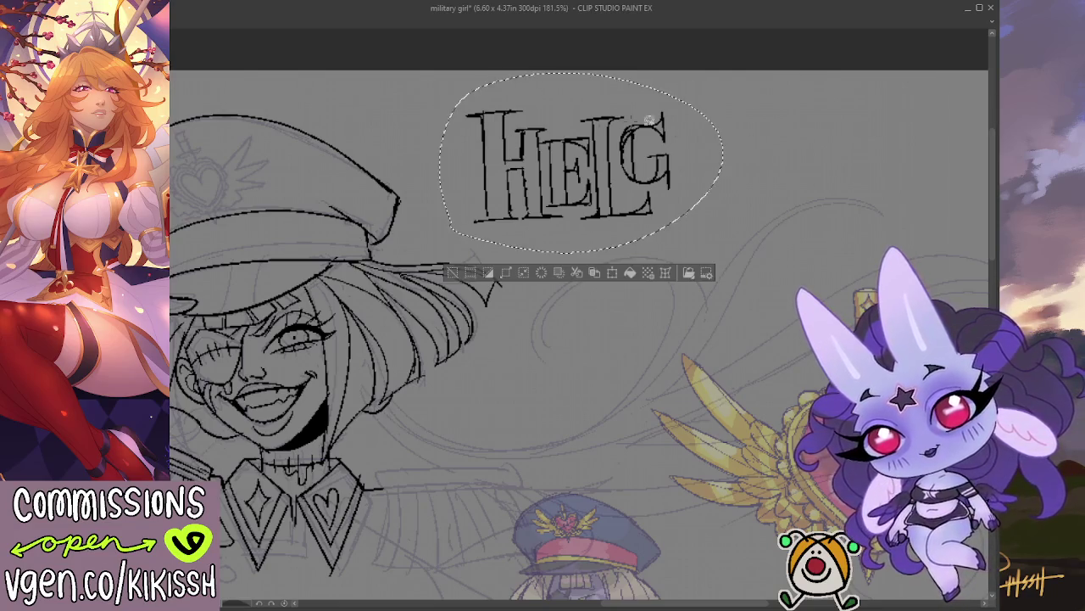
Rotate the selected HELG lettering slightly clockwise, then deselect it.
key("ctrl+t")
left_click_drag(751, 149, 758, 155)
left_click(562, 278)
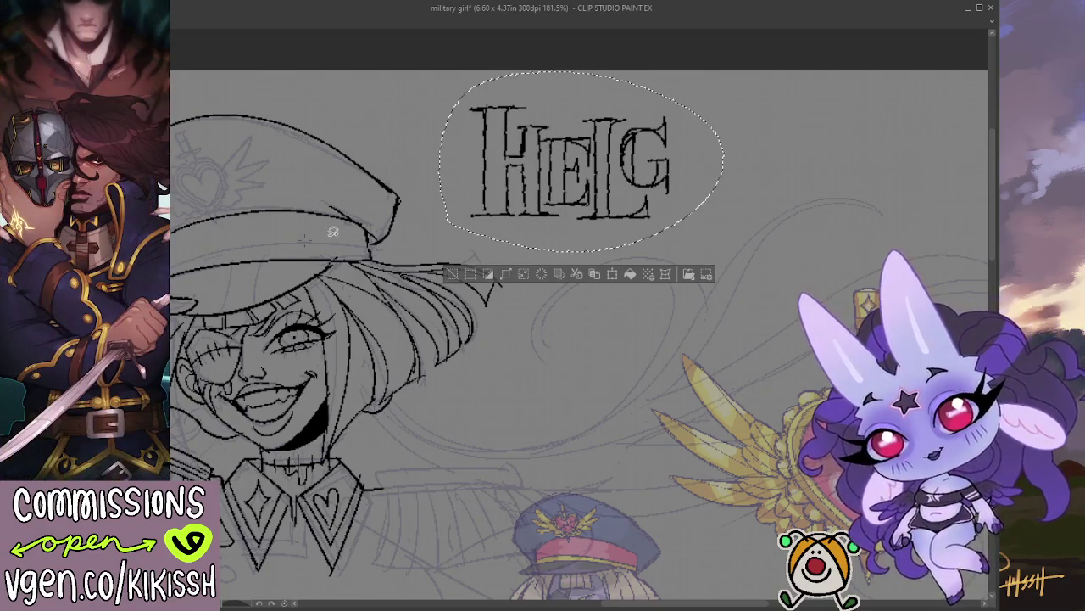
key("ctrl+d")
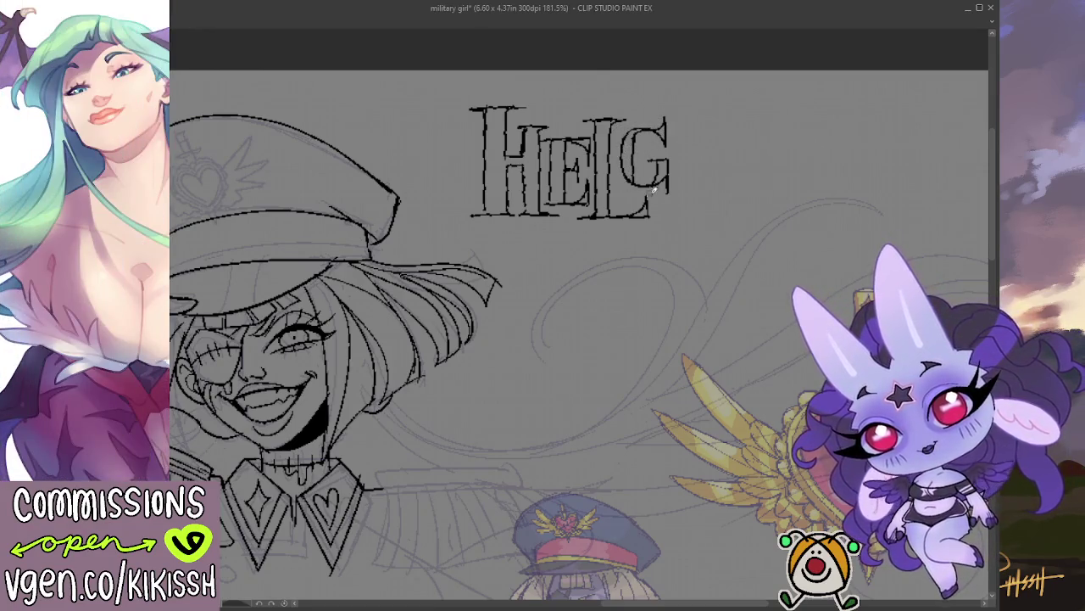
Ink the letter A after HELG with left, right, inner and bottom strokes.
left_click_drag(683, 127, 678, 217)
key("ctrl+z")
left_click_drag(682, 122, 676, 216)
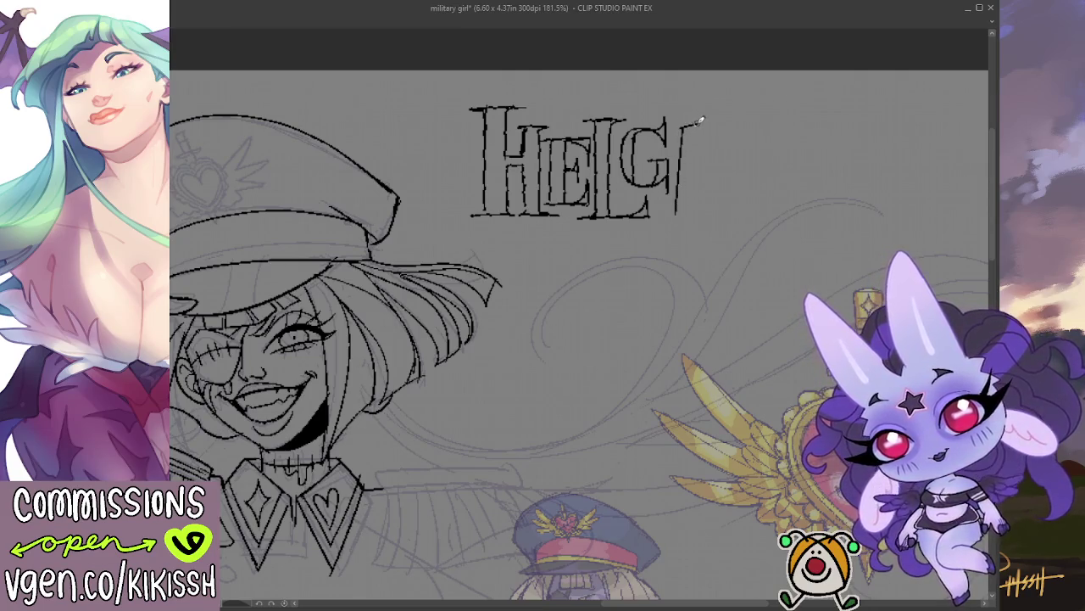
left_click_drag(701, 119, 717, 209)
left_click_drag(694, 121, 704, 200)
key("ctrl+z")
left_click_drag(689, 122, 703, 204)
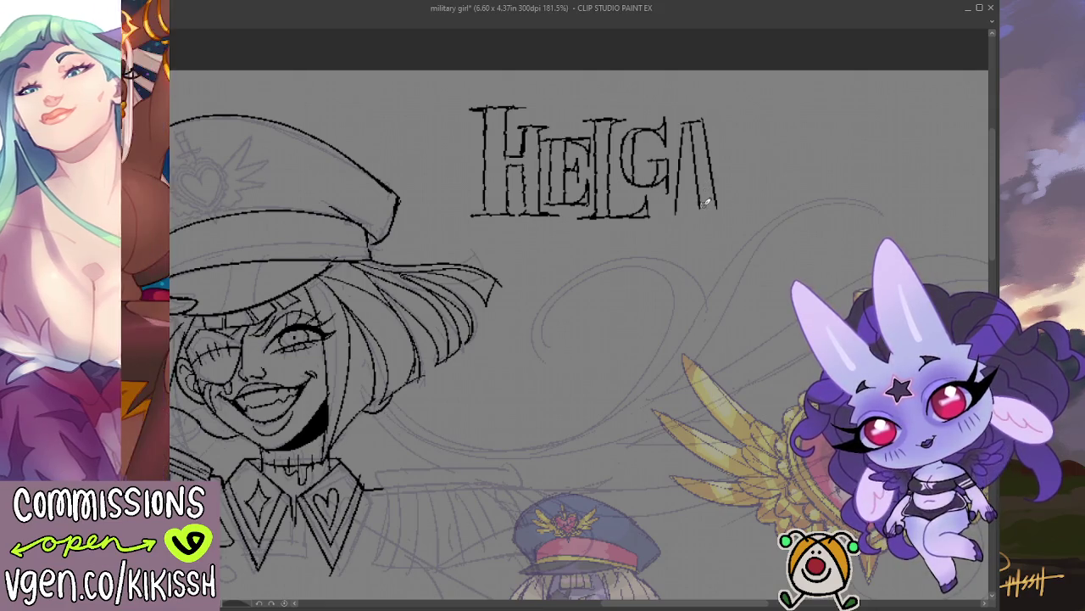
left_click_drag(692, 216, 734, 215)
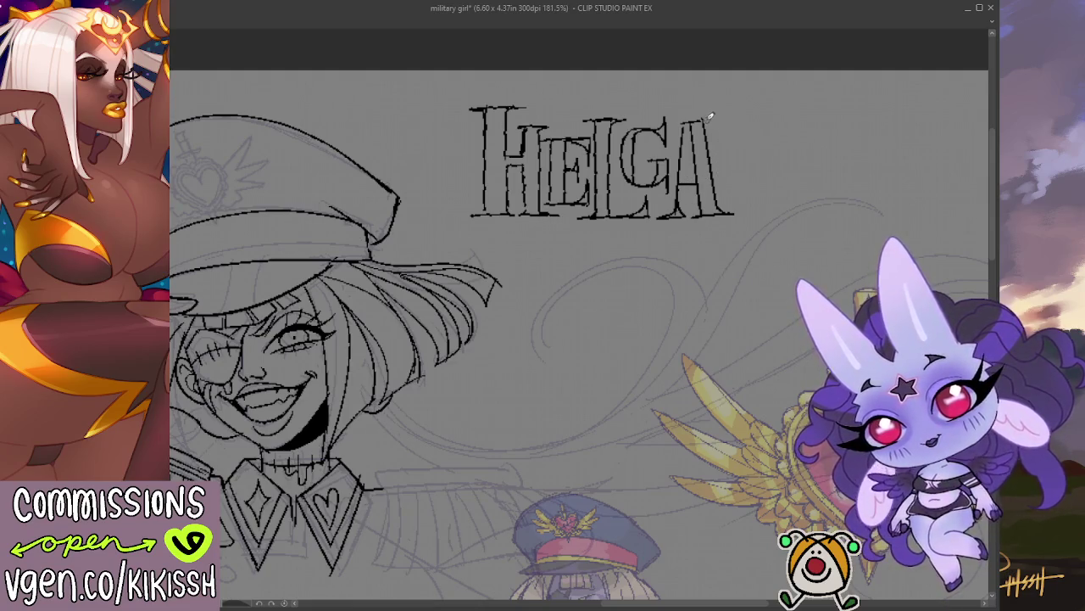
key("ctrl+z")
key("ctrl+z")
mouse_move(680, 194)
left_mouse_down()
mouse_move(668, 204)
mouse_move(734, 215)
left_mouse_up()
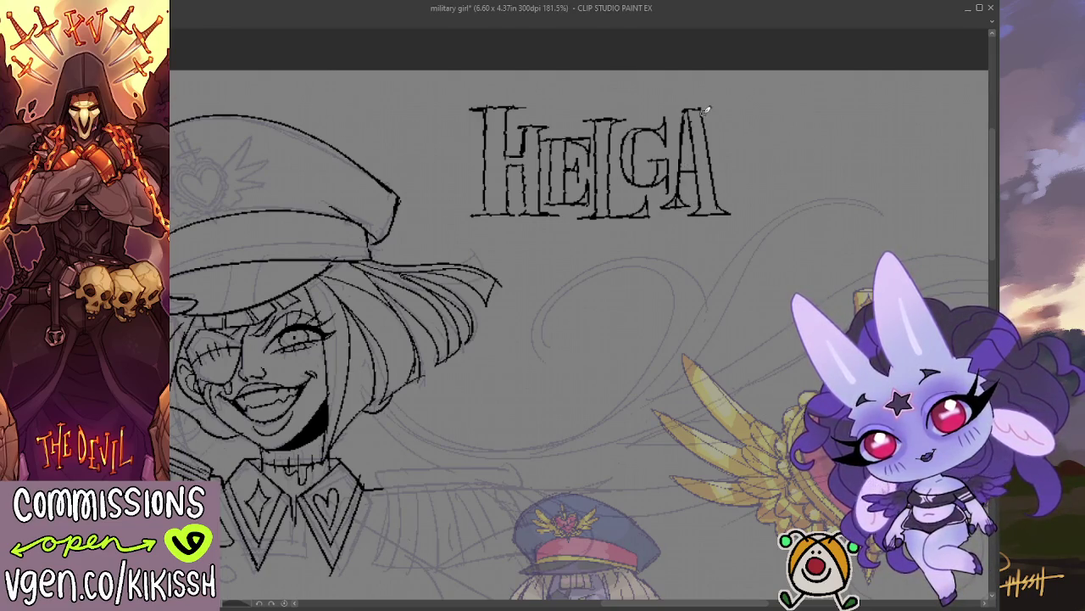
scroll(714, 133, "down", 1)
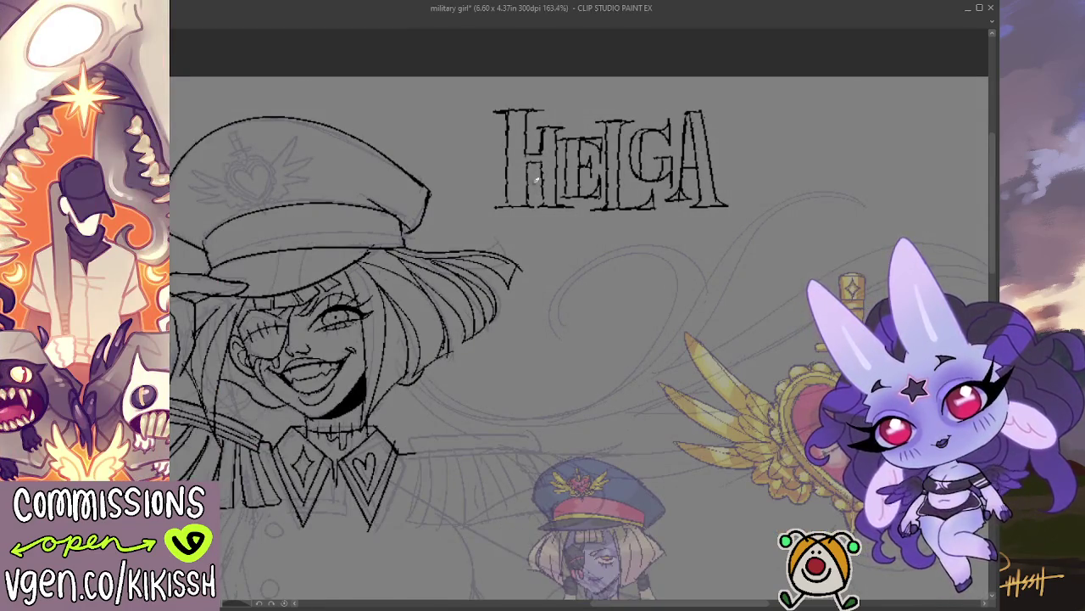
Re-ink and thicken the left strokes of the H and the E.
left_click_drag(513, 106, 506, 206)
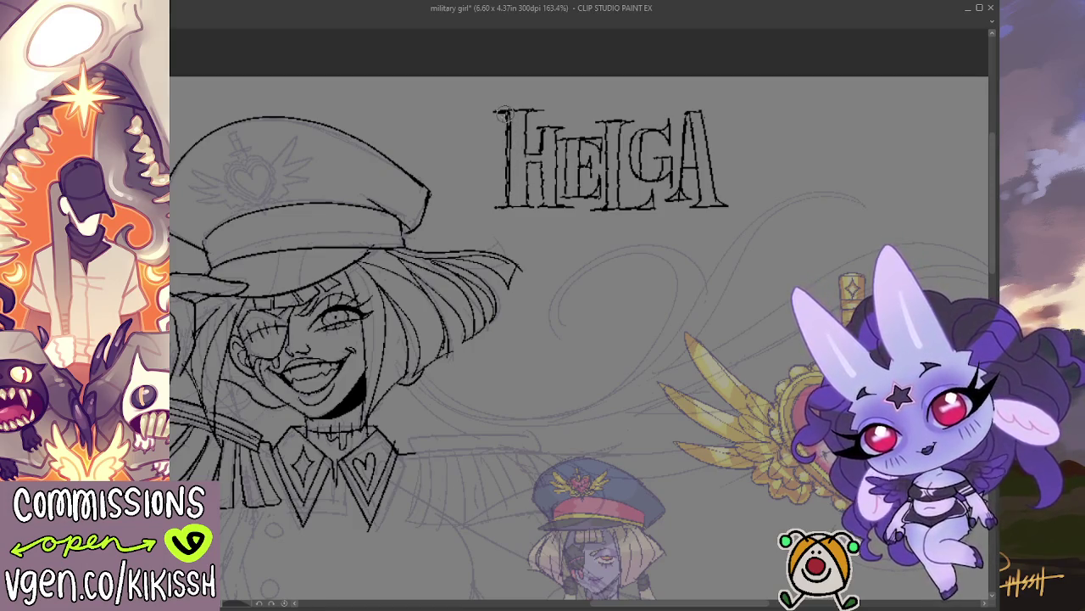
left_click_drag(506, 128, 504, 192)
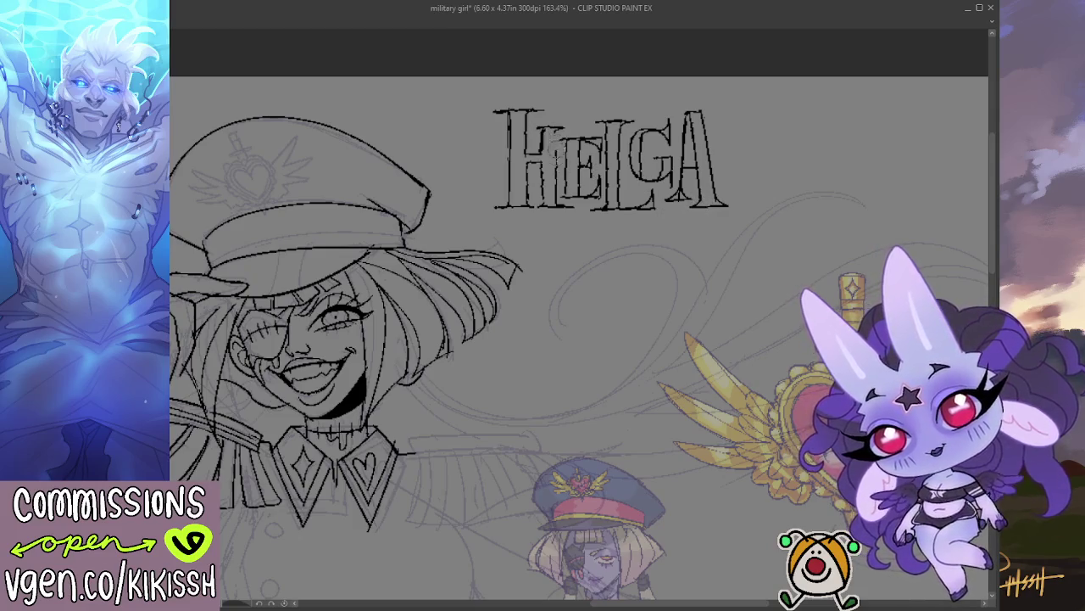
left_click_drag(563, 126, 559, 183)
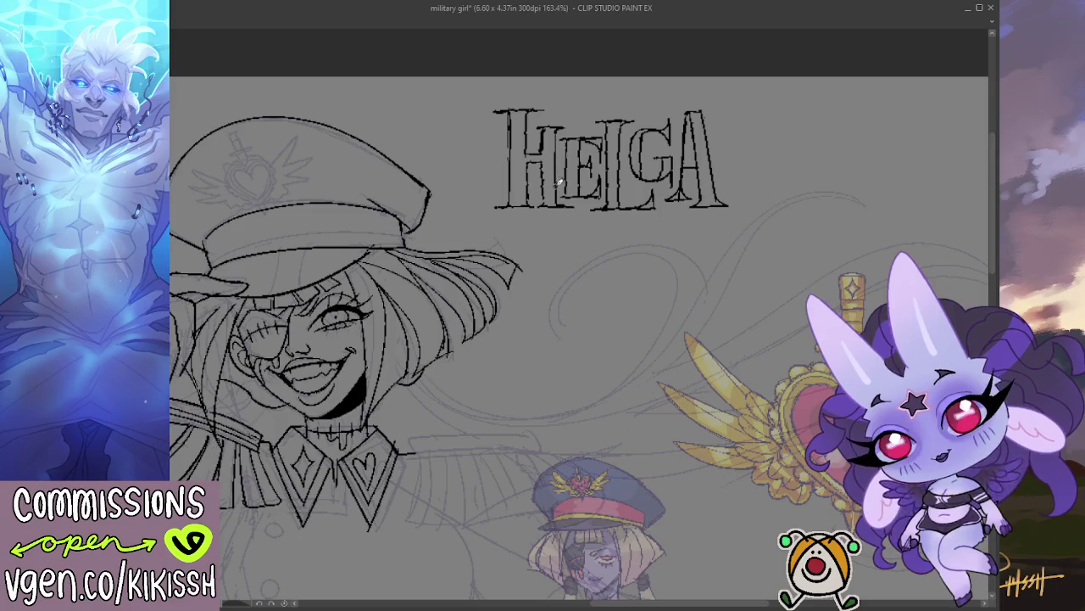
Select the HELGA lettering, restoring it after an accidental delete, and start transforming it.
left_click_drag(572, 80, 593, 78)
key("Delete")
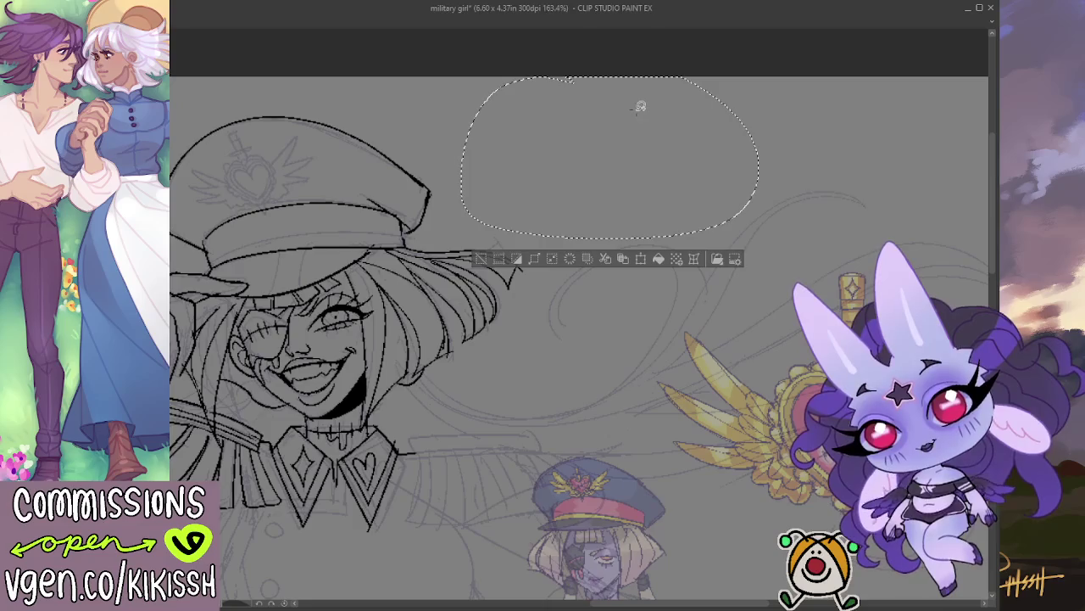
key("ctrl+z")
key("ctrl+z")
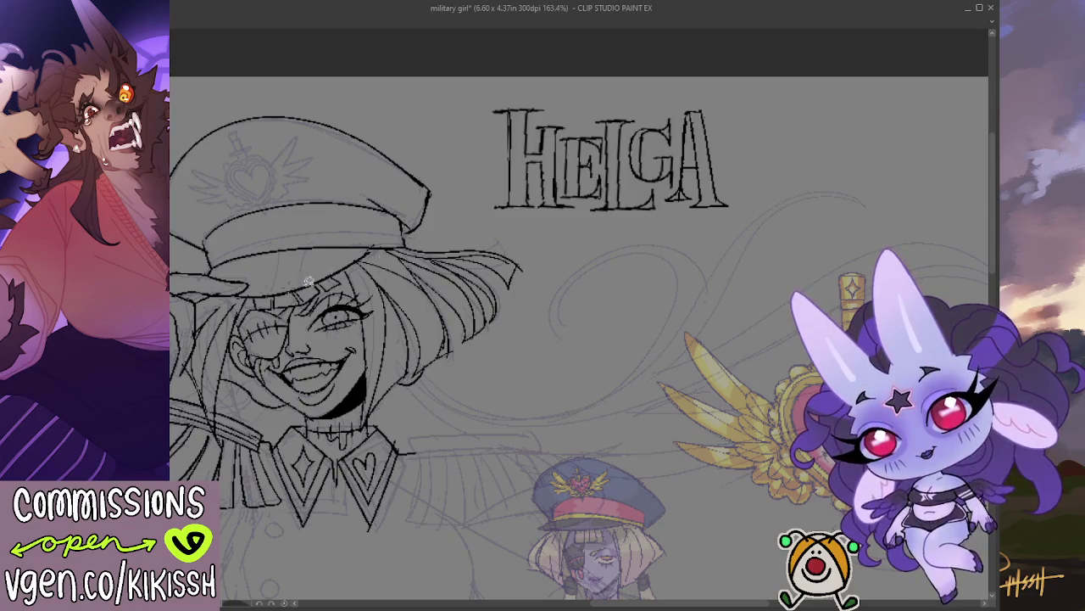
key("ctrl+t")
Pull both top corners of HELGA inward into a trapezoid and apply the skew.
left_click_drag(494, 109, 538, 110)
left_click_drag(735, 112, 685, 112)
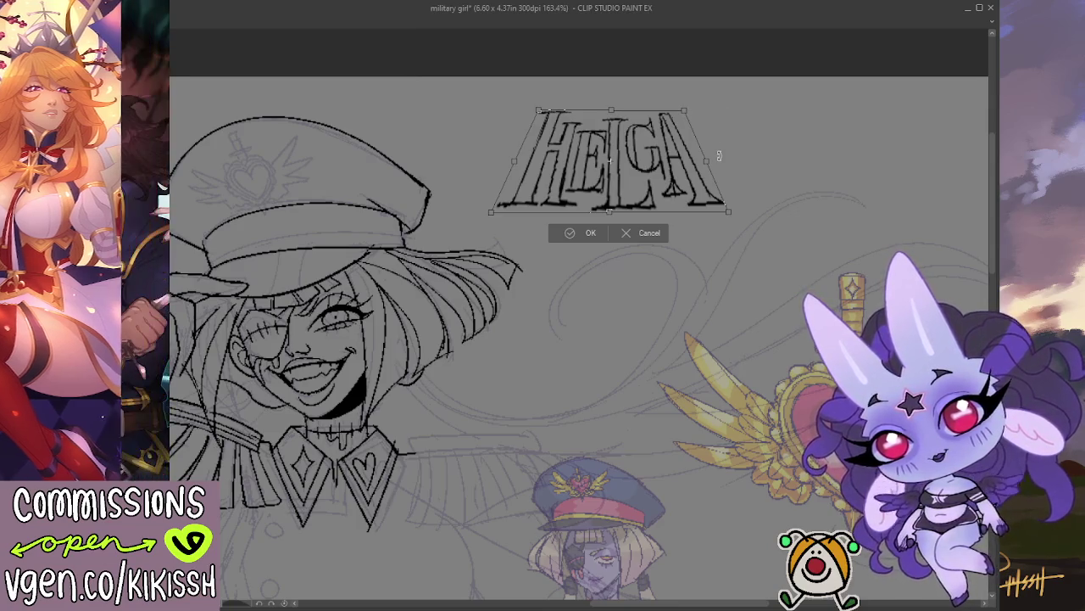
key("Return")
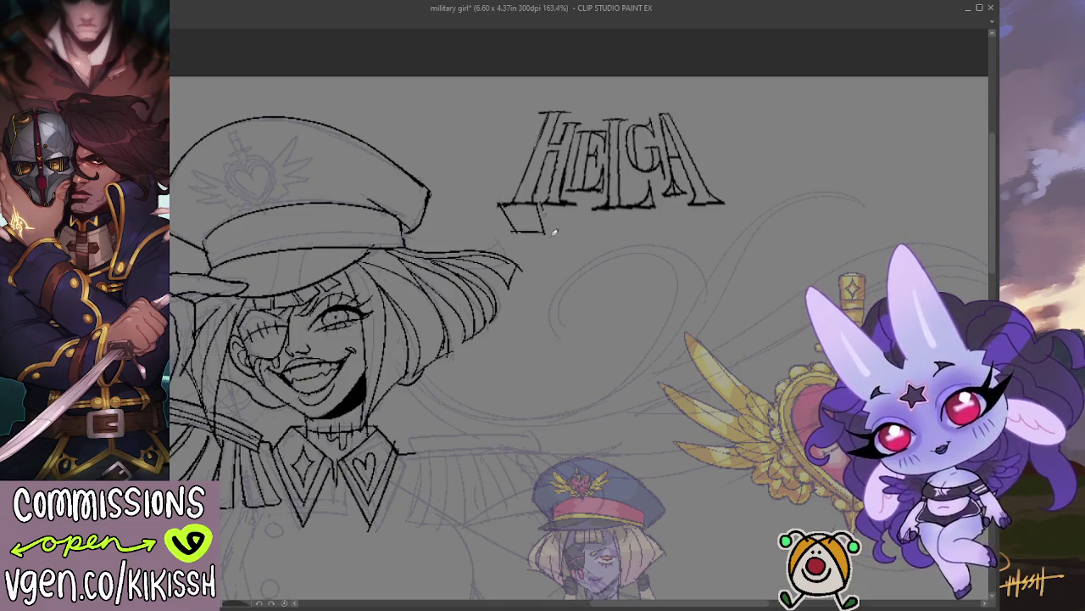
Ink the base line, vertical edges and bottom edge of the block depth under HELGA.
left_click_drag(552, 229, 579, 231)
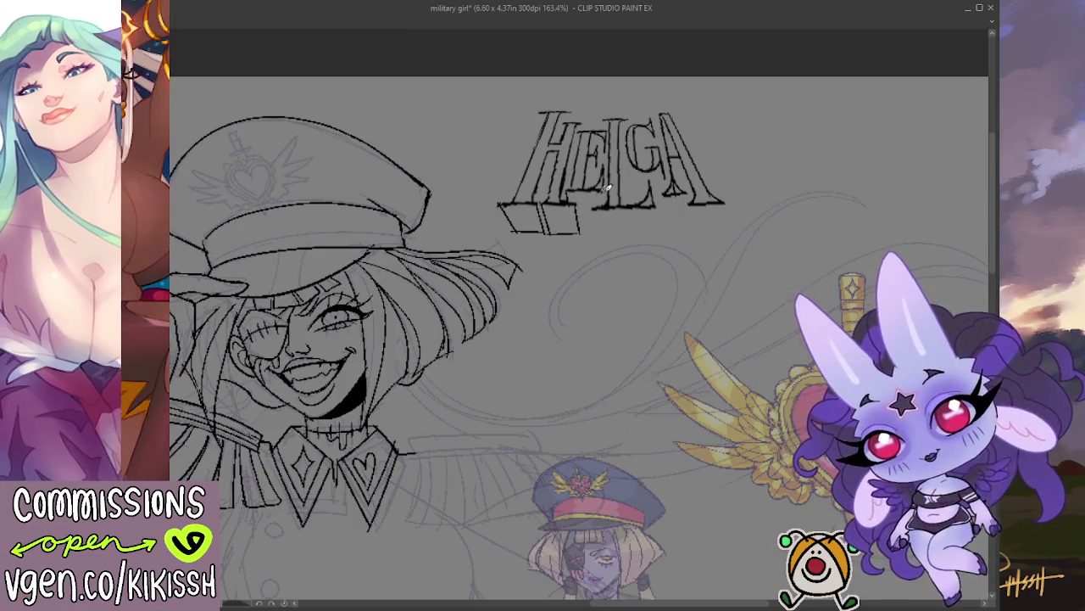
left_click_drag(593, 206, 597, 234)
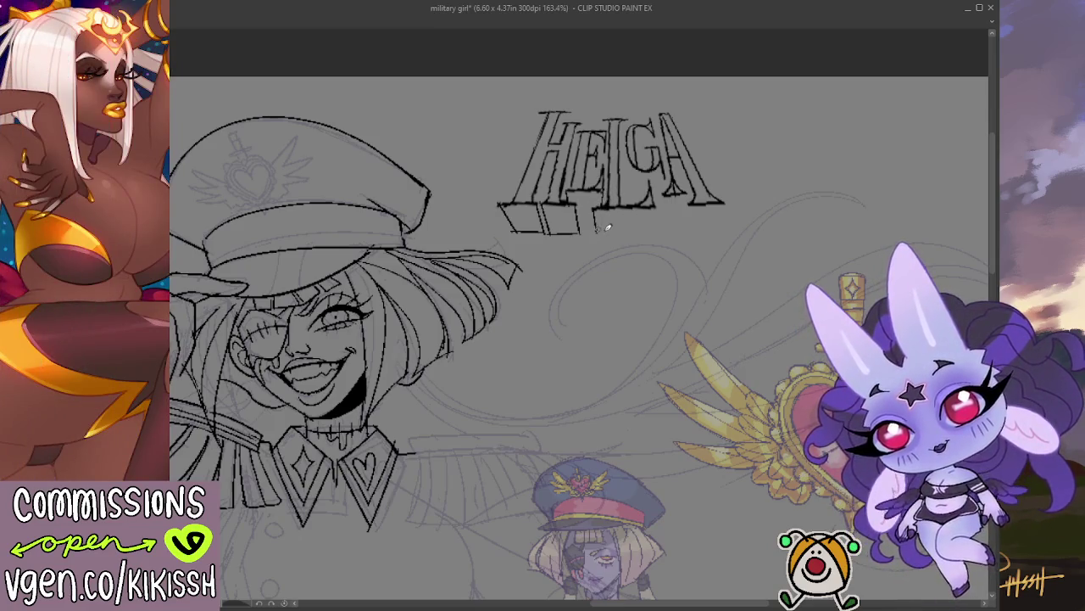
left_click_drag(654, 203, 653, 222)
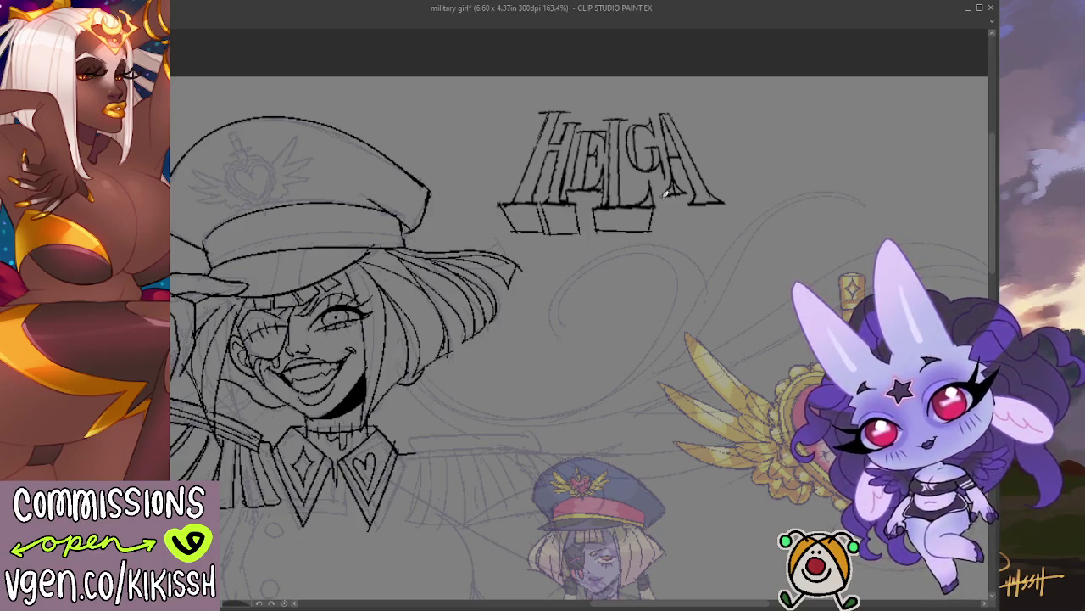
mouse_move(666, 194)
left_mouse_down()
mouse_move(660, 227)
mouse_move(678, 231)
left_mouse_up()
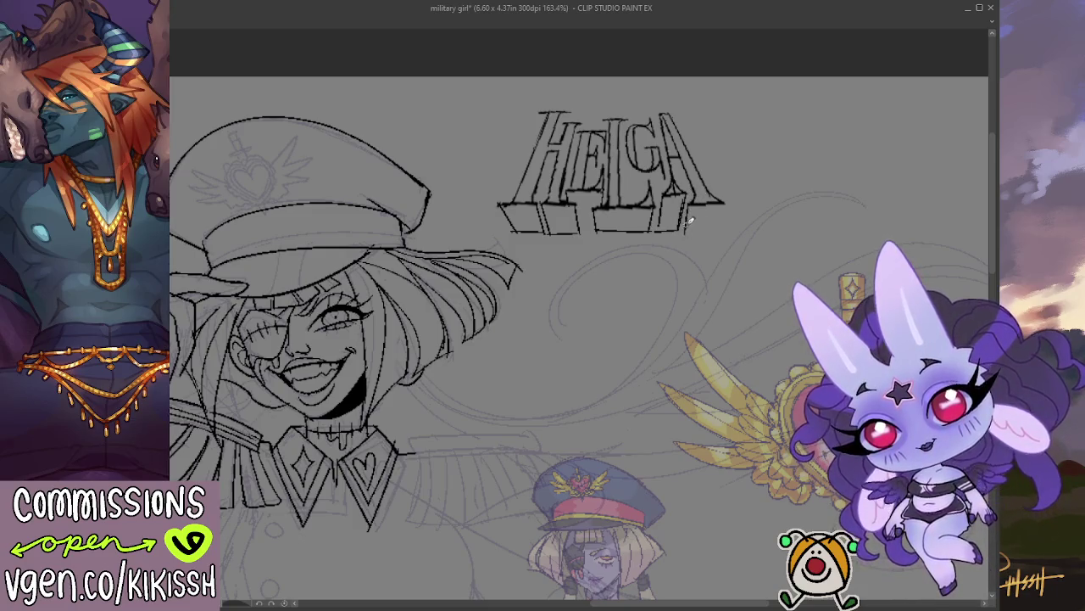
mouse_move(684, 230)
left_mouse_down()
mouse_move(715, 227)
mouse_move(726, 197)
mouse_move(717, 225)
left_mouse_up()
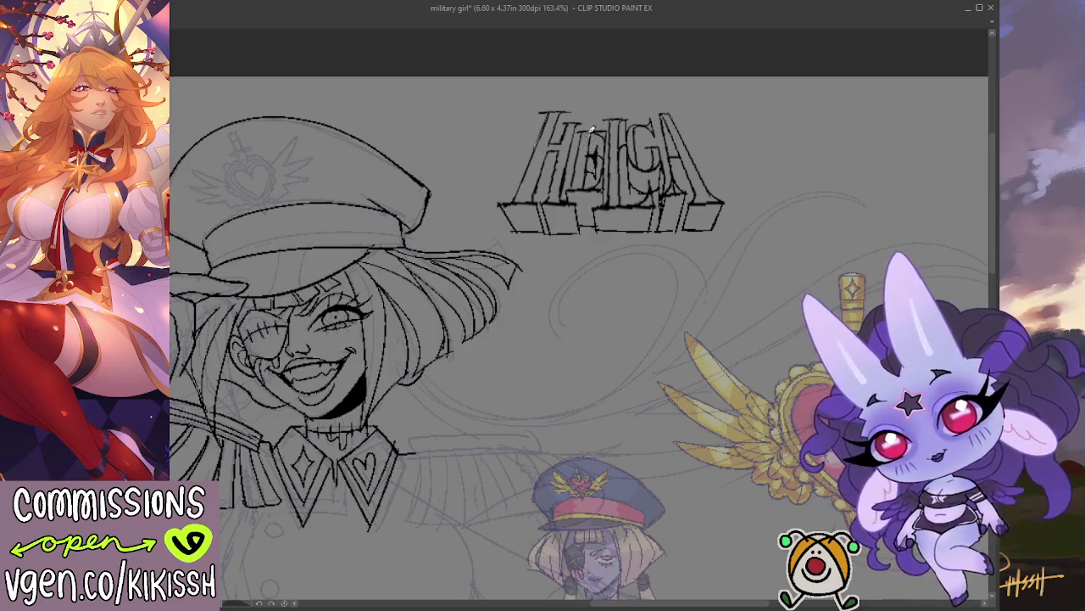
Fill the E, L, G and the A's right side with heavy black shading.
left_click_drag(581, 137, 578, 185)
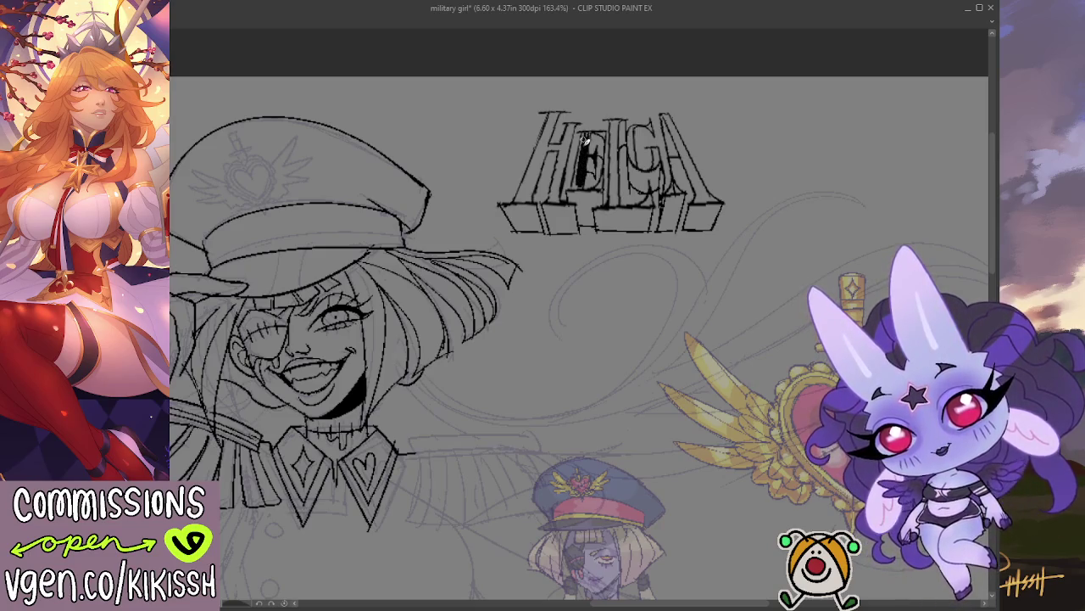
mouse_move(583, 139)
left_mouse_down()
mouse_move(596, 182)
mouse_move(605, 163)
left_mouse_up()
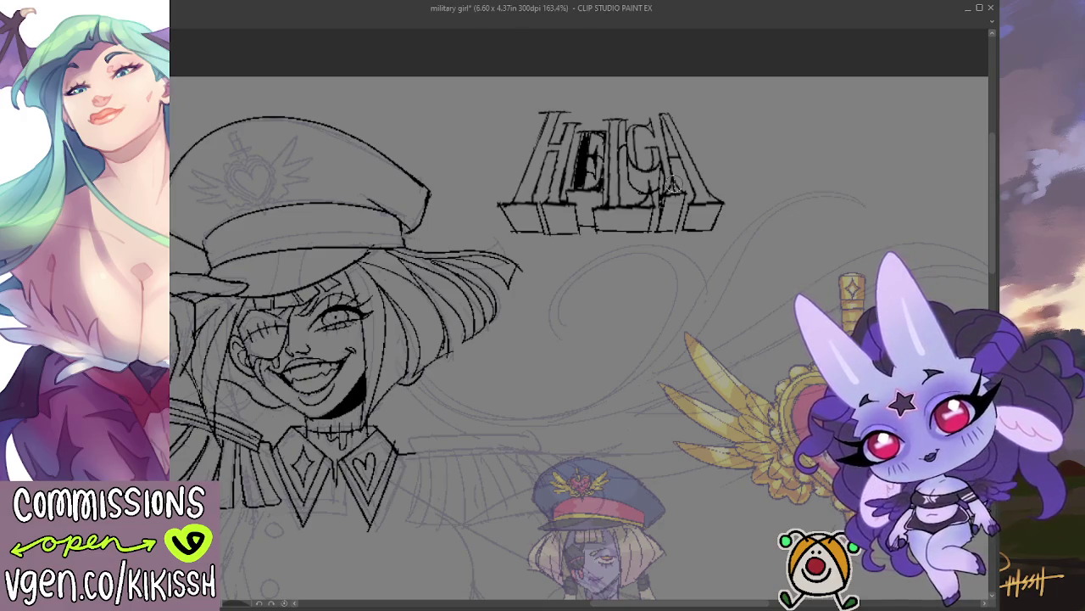
left_click_drag(617, 123, 620, 190)
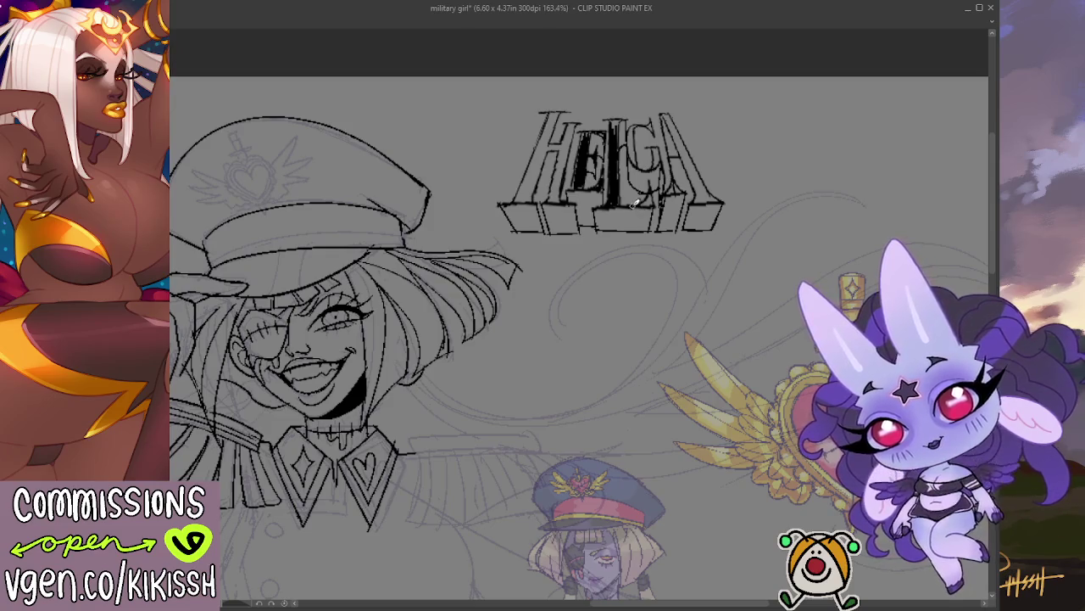
mouse_move(649, 203)
left_mouse_down()
mouse_move(657, 149)
mouse_move(635, 156)
mouse_move(653, 126)
left_mouse_up()
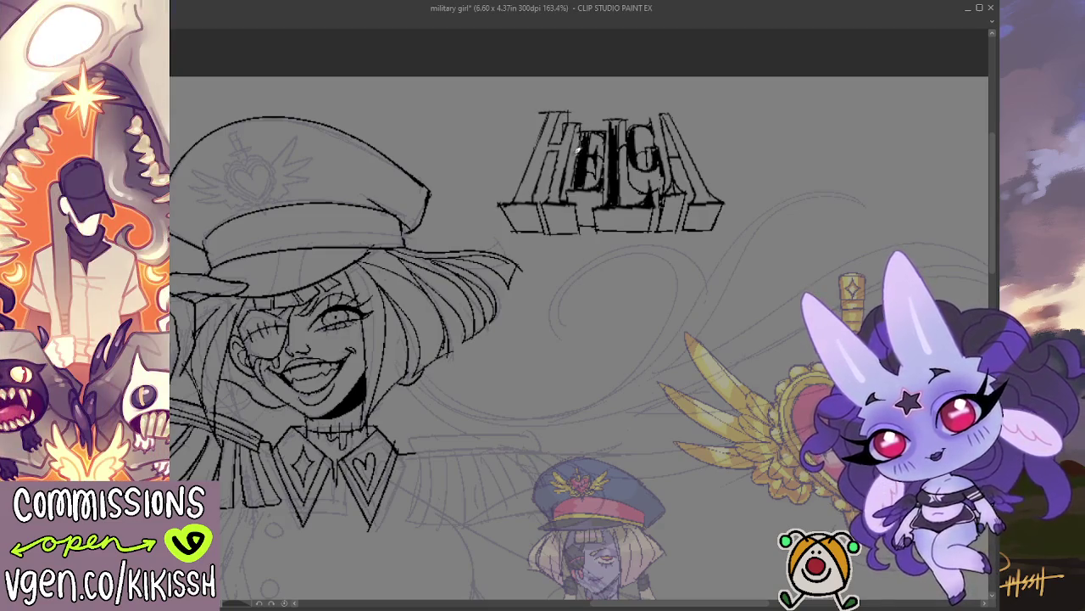
left_click_drag(577, 146, 571, 178)
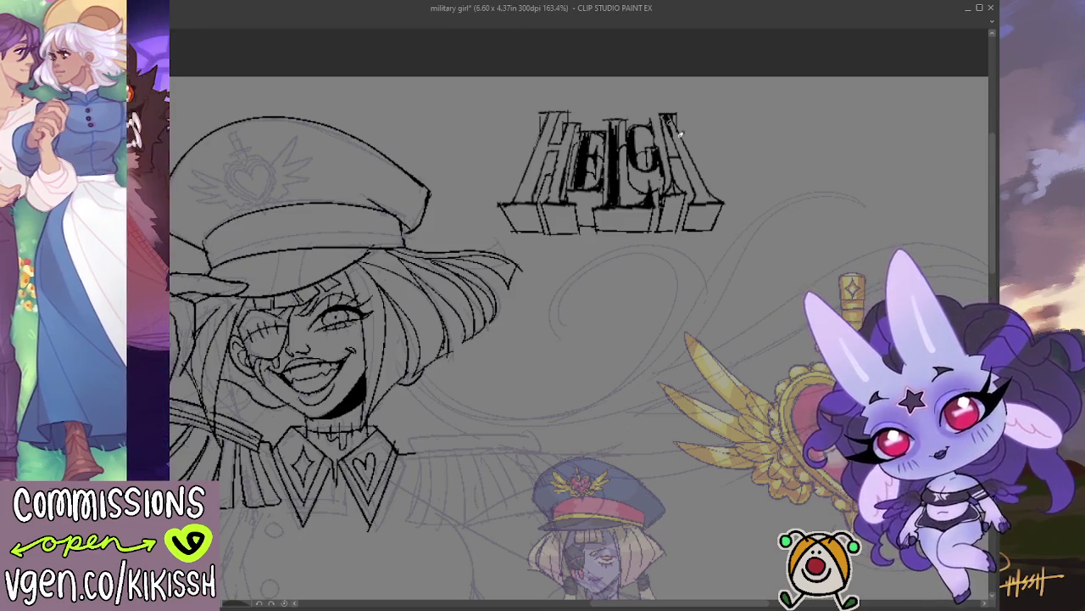
mouse_move(679, 138)
left_mouse_down()
mouse_move(699, 195)
mouse_move(726, 206)
left_mouse_up()
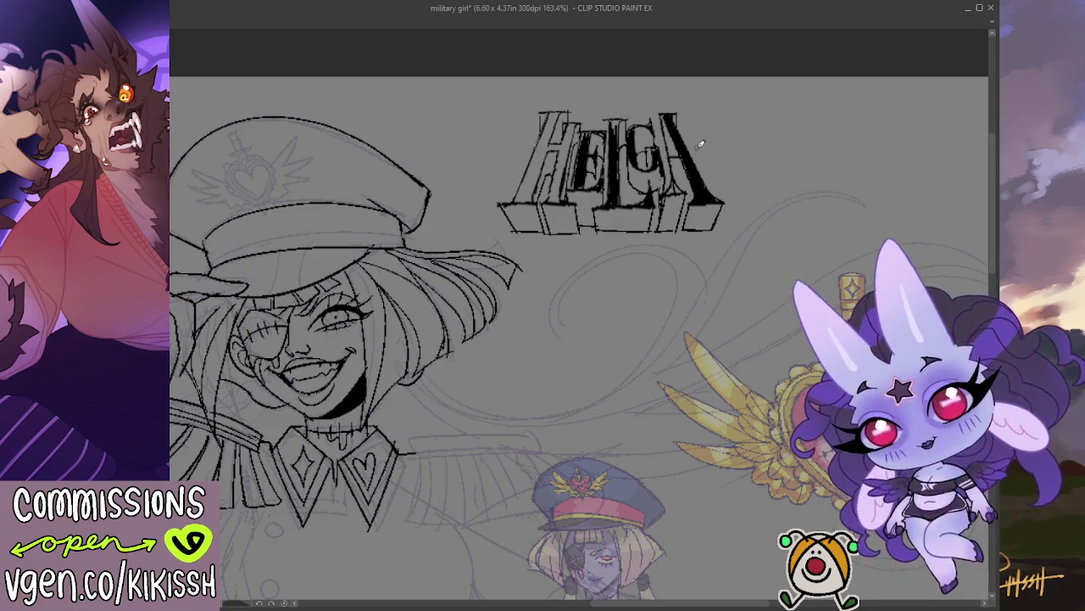
Hatch dark shading between H and E and along the H's left side.
mouse_move(568, 136)
left_mouse_down()
mouse_move(572, 163)
mouse_move(561, 178)
mouse_move(570, 132)
mouse_move(556, 186)
mouse_move(573, 121)
left_mouse_up()
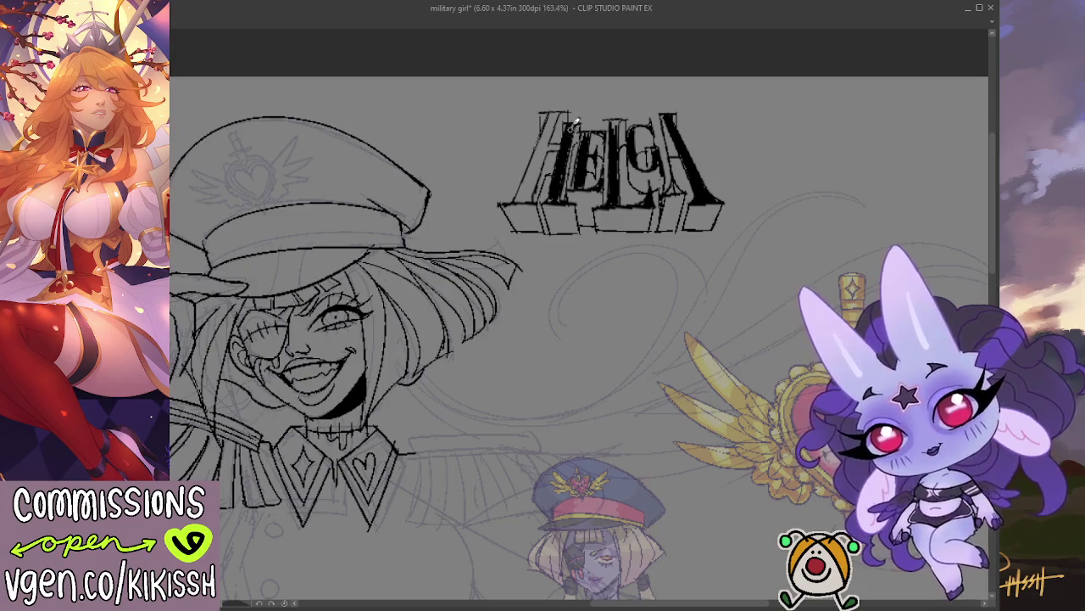
left_click_drag(560, 109, 532, 176)
left_click_drag(546, 127, 526, 192)
left_click_drag(543, 152, 526, 207)
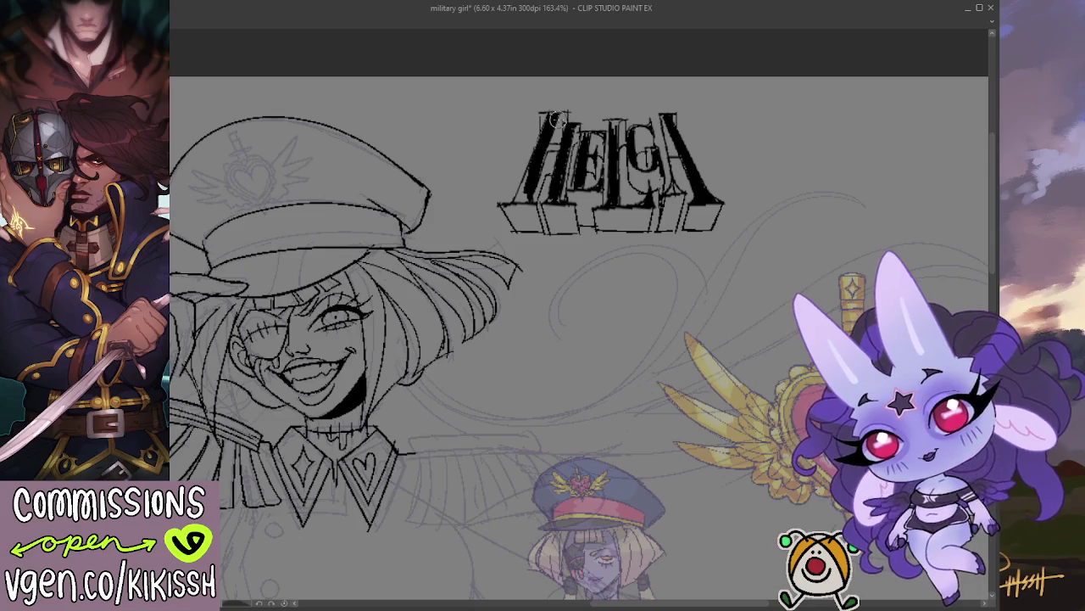
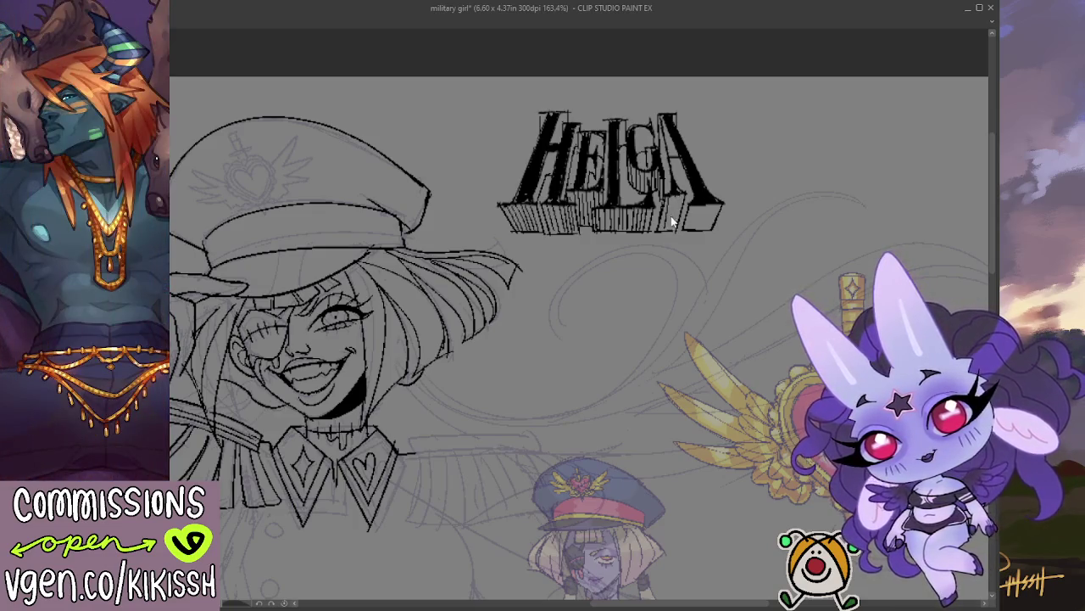
Add two vertical hatch strokes inside the block shadow of the HELGA lettering.
left_click_drag(670, 195, 677, 228)
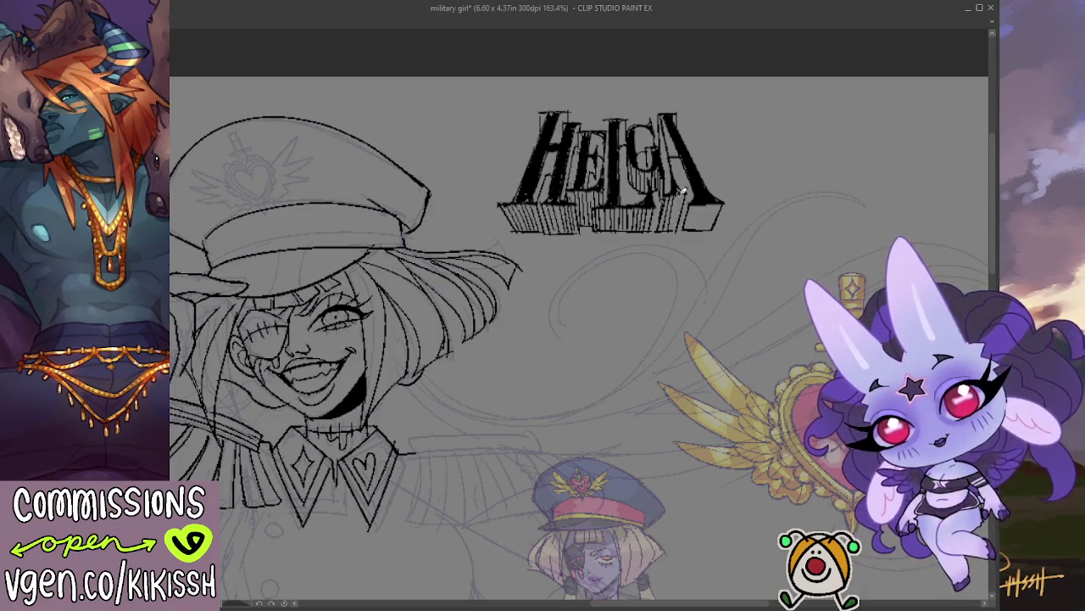
mouse_move(681, 191)
left_mouse_down()
mouse_move(678, 229)
mouse_move(718, 228)
left_mouse_up()
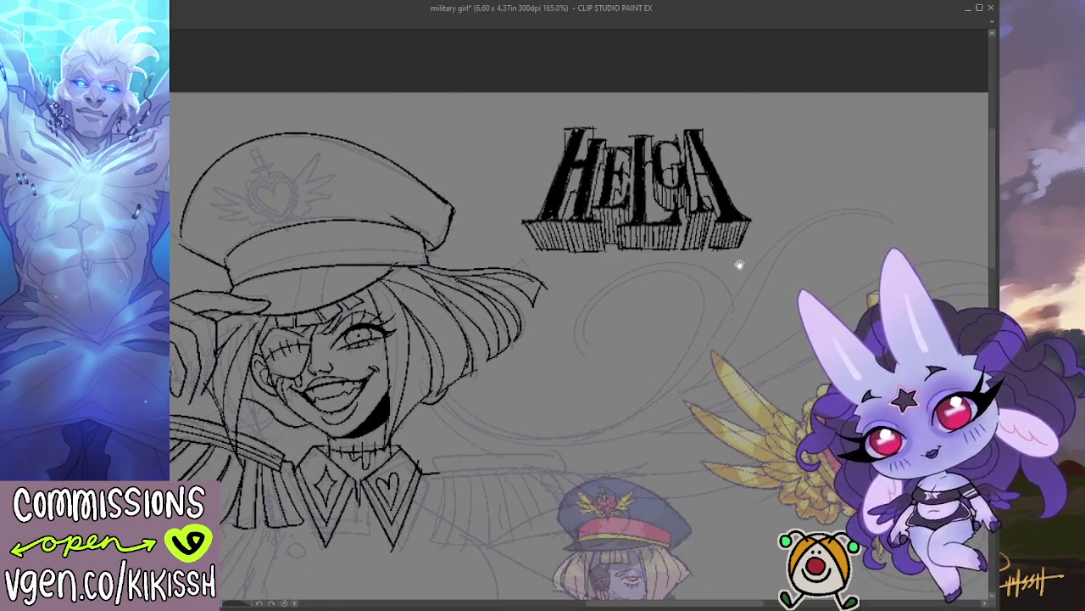
Ink the curved braided cord from the shoulder across the chest, retracing it boldly.
left_click_drag(742, 260, 826, 130)
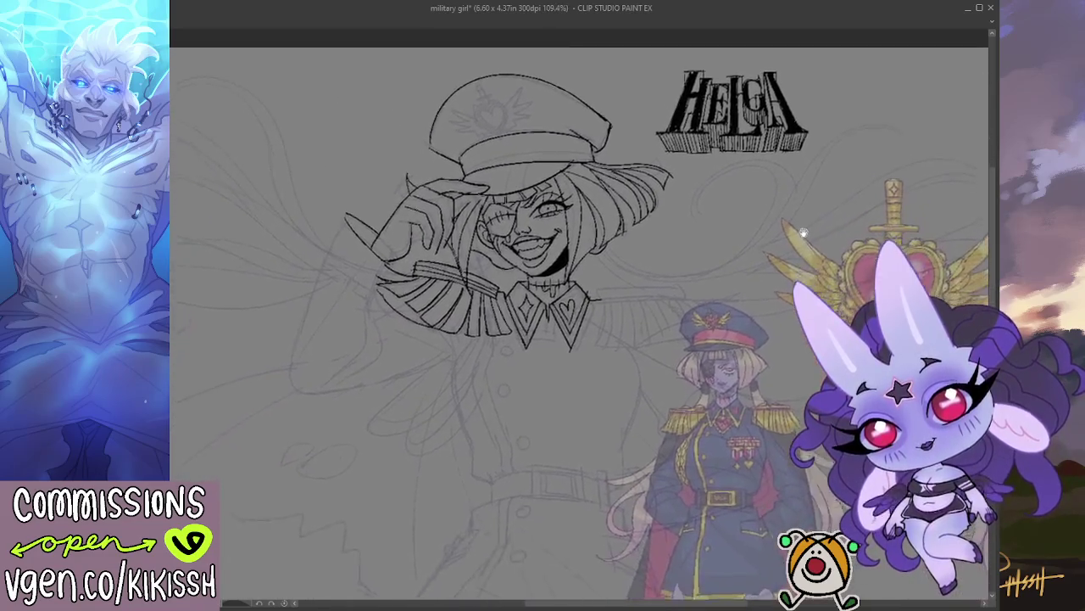
scroll(763, 243, "up", 1)
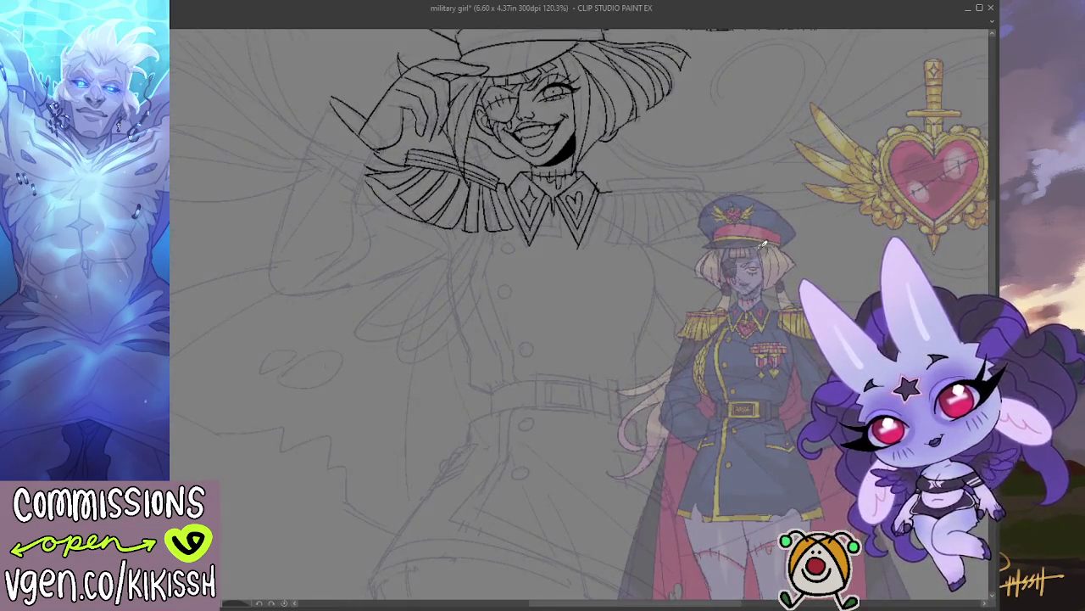
mouse_move(402, 334)
left_mouse_down()
mouse_move(408, 355)
mouse_move(455, 339)
mouse_move(501, 240)
left_mouse_up()
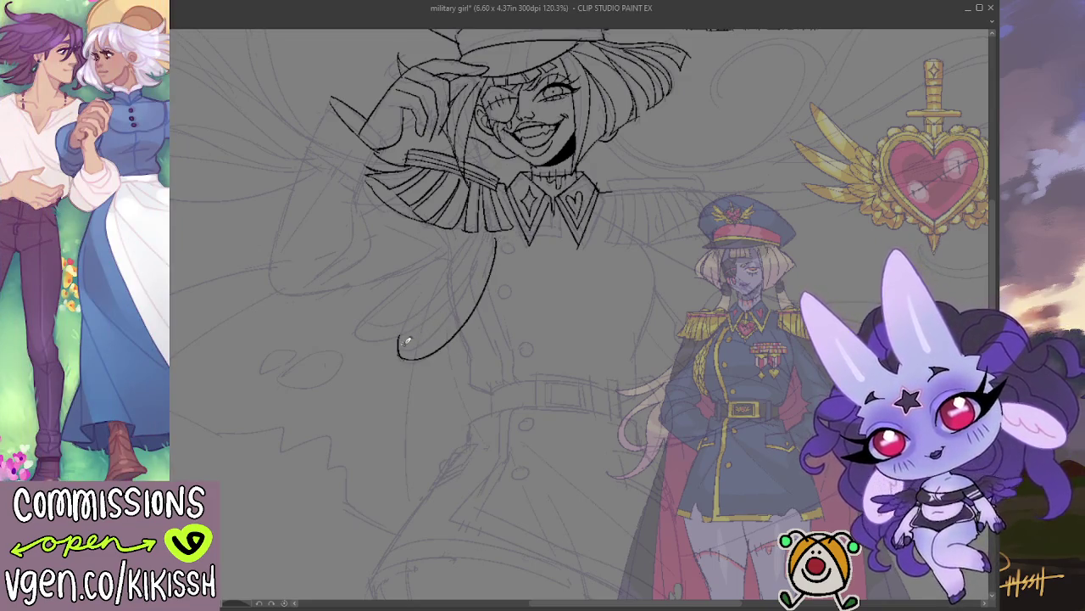
mouse_move(417, 342)
left_mouse_down()
mouse_move(448, 315)
mouse_move(484, 255)
mouse_move(479, 241)
mouse_move(488, 246)
left_mouse_up()
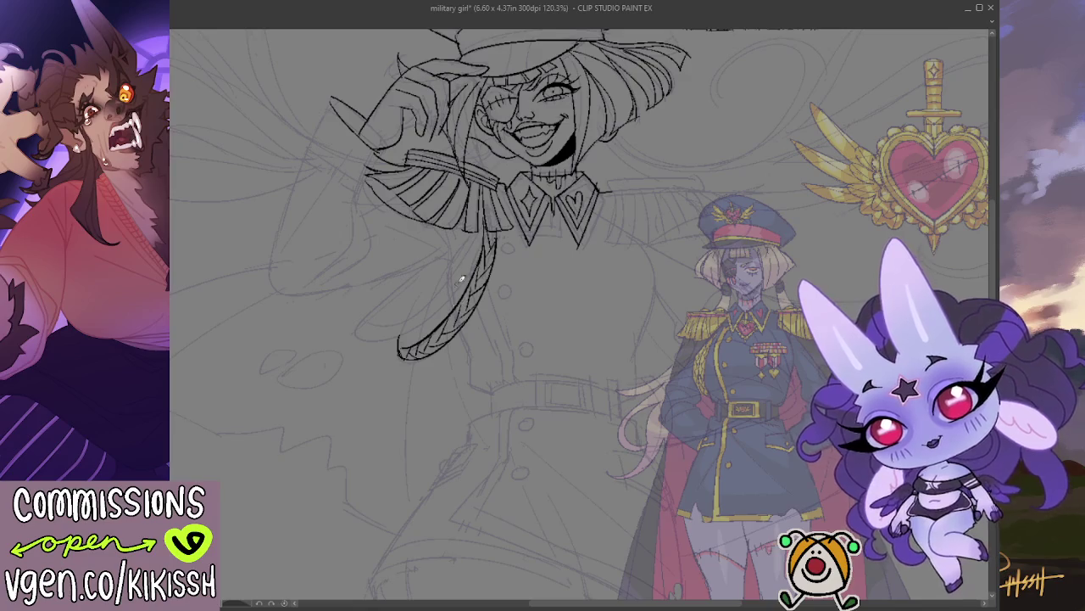
scroll(459, 289, "down", 3)
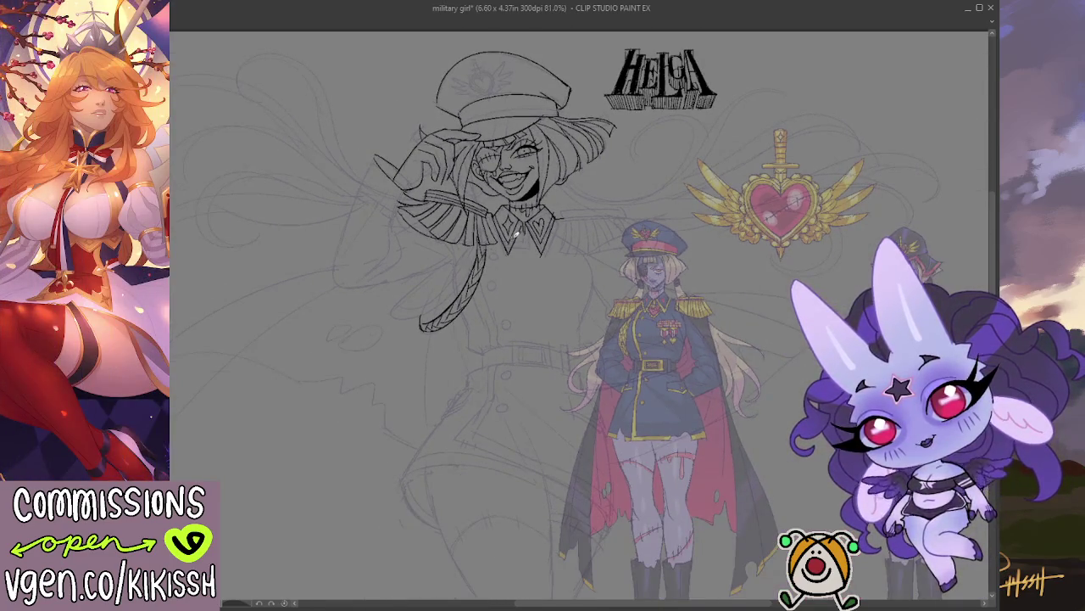
scroll(639, 333, "up", 3)
scroll(639, 333, "up", 1)
scroll(657, 174, "up", 1)
scroll(659, 173, "up", 1)
scroll(678, 165, "up", 1)
scroll(688, 156, "up", 1)
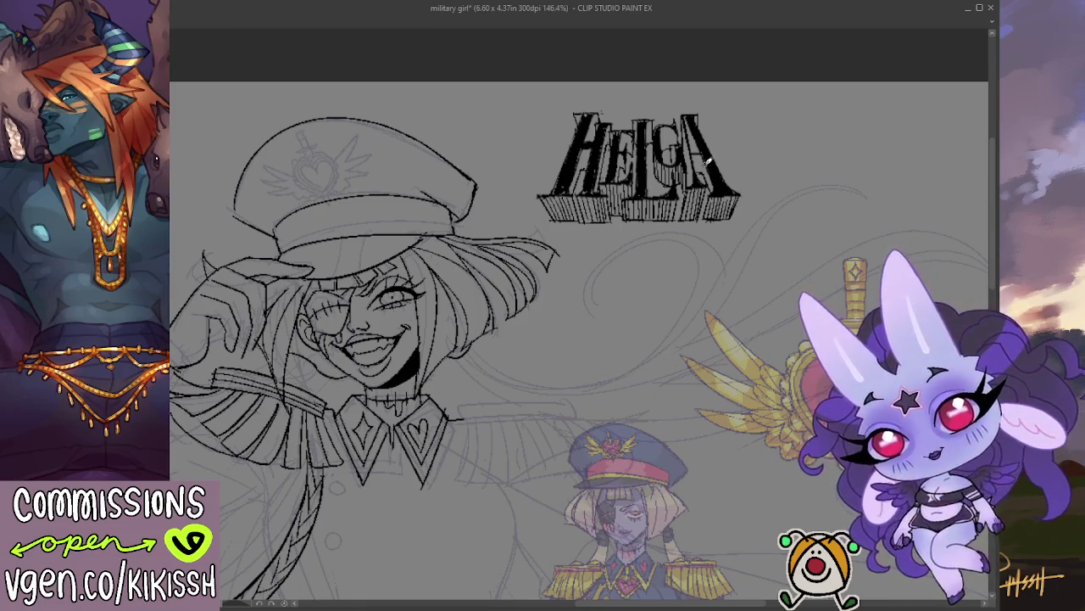
scroll(708, 161, "down", 2)
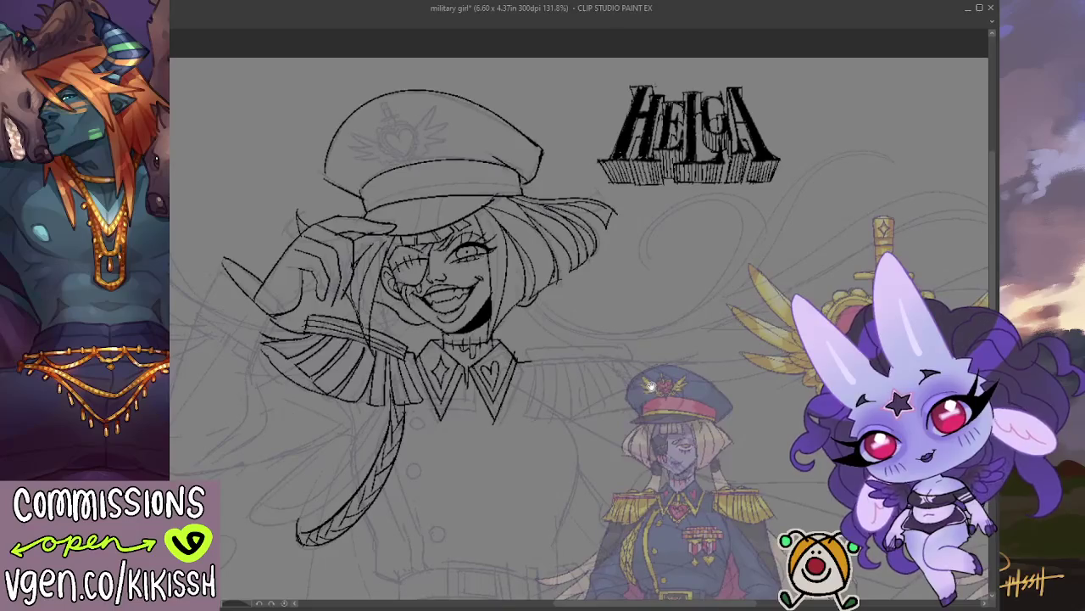
left_click_drag(649, 384, 632, 407)
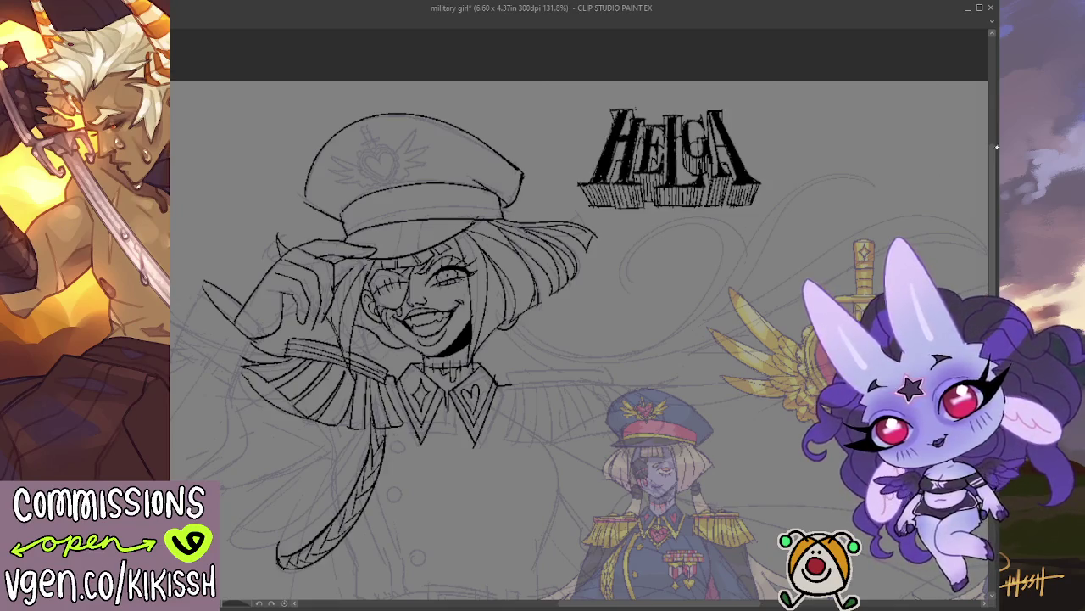
left_click_drag(493, 338, 503, 333)
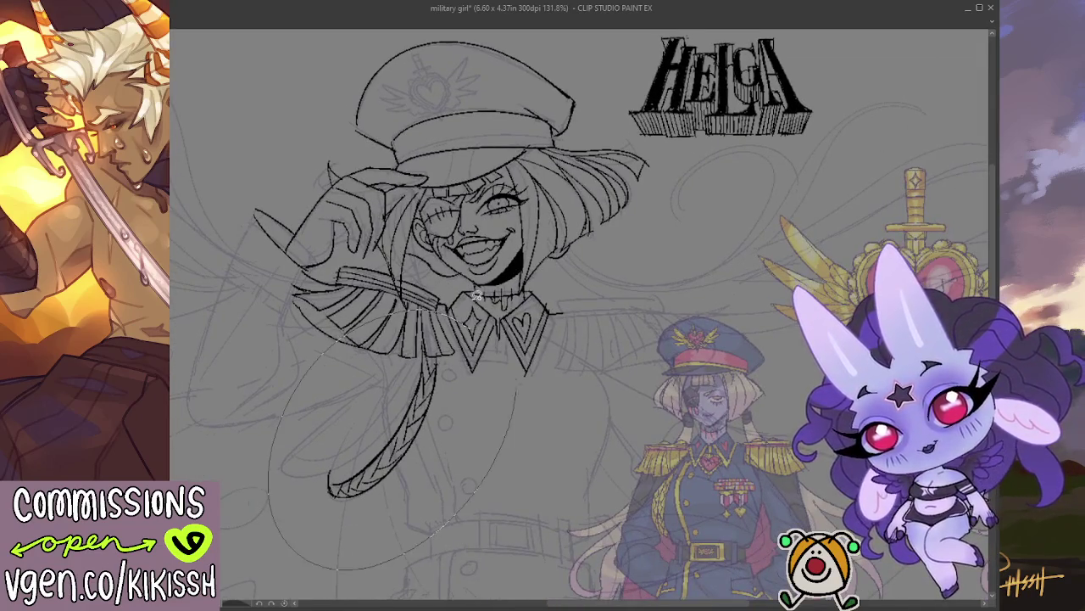
key("ctrl+z")
key("ctrl+z")
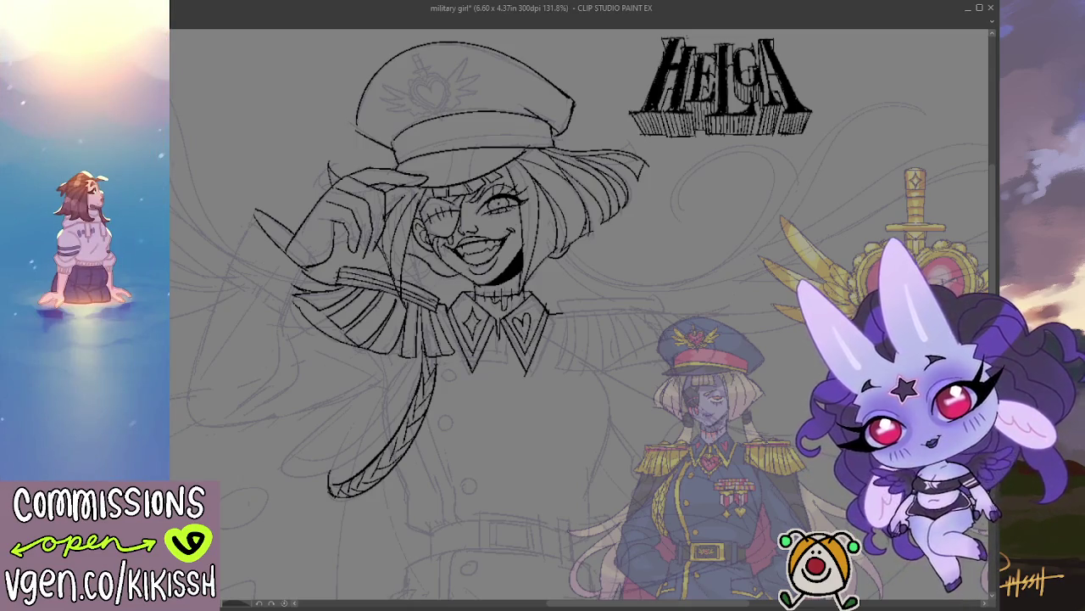
left_click_drag(577, 322, 522, 339)
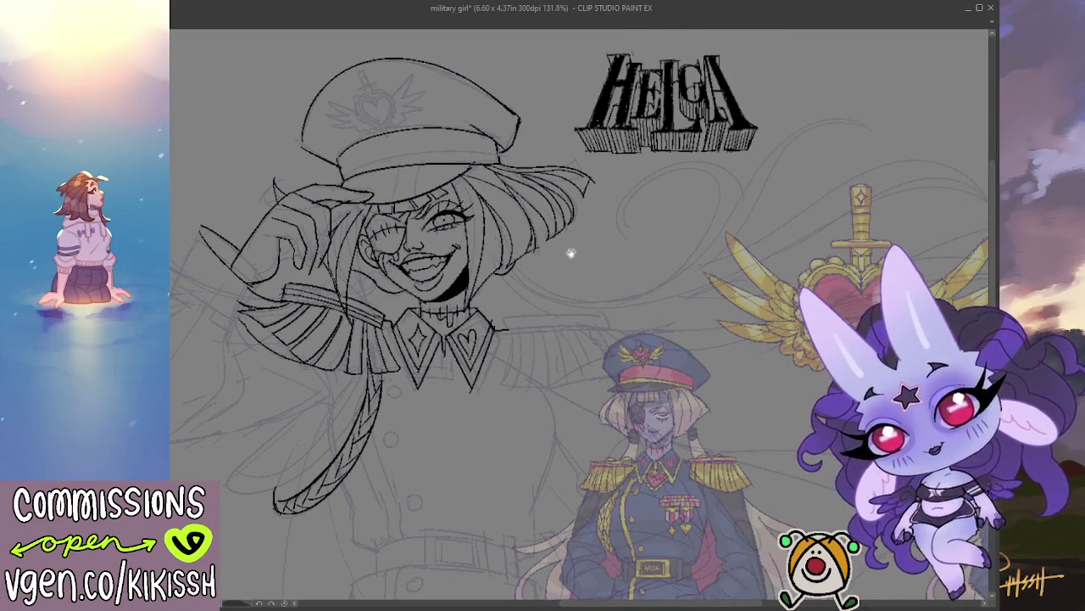
key("Tab")
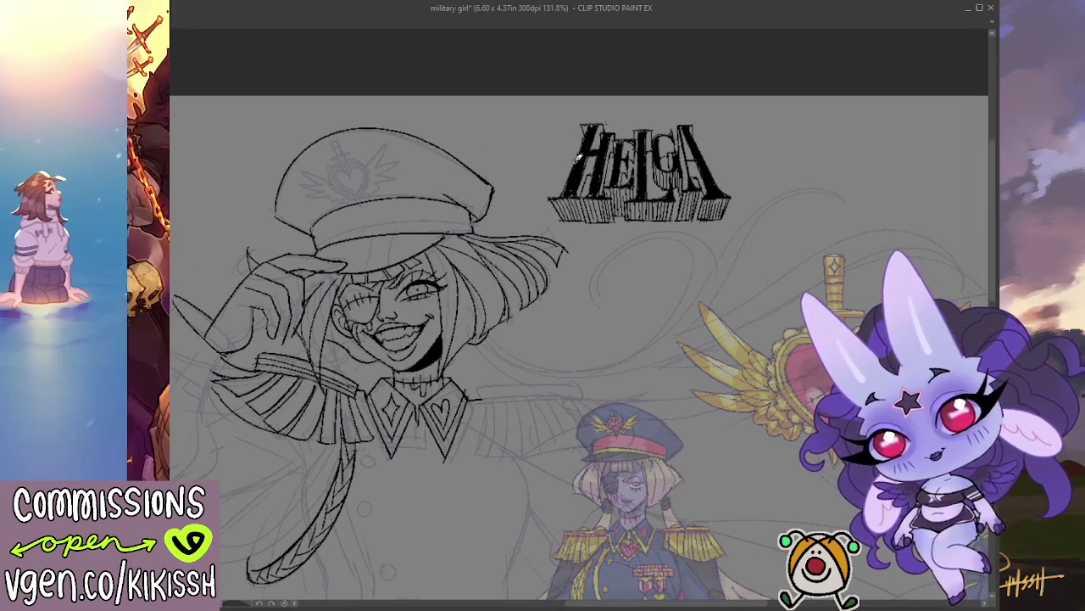
left_click_drag(509, 106, 567, 172)
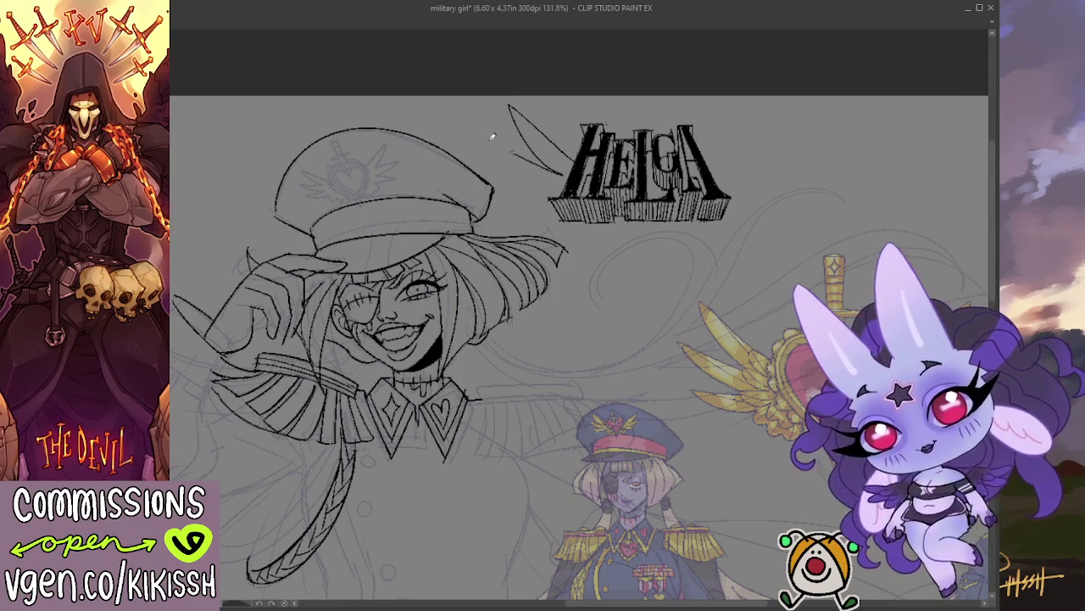
mouse_move(487, 140)
left_mouse_down()
mouse_move(556, 188)
mouse_move(556, 206)
mouse_move(614, 239)
left_mouse_up()
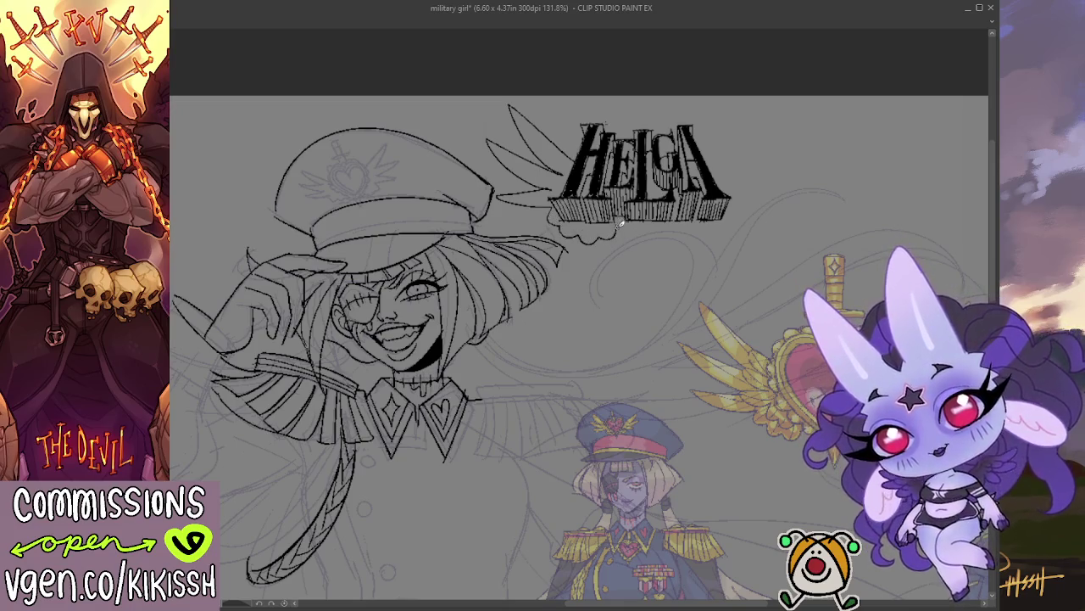
left_click_drag(755, 177, 743, 187)
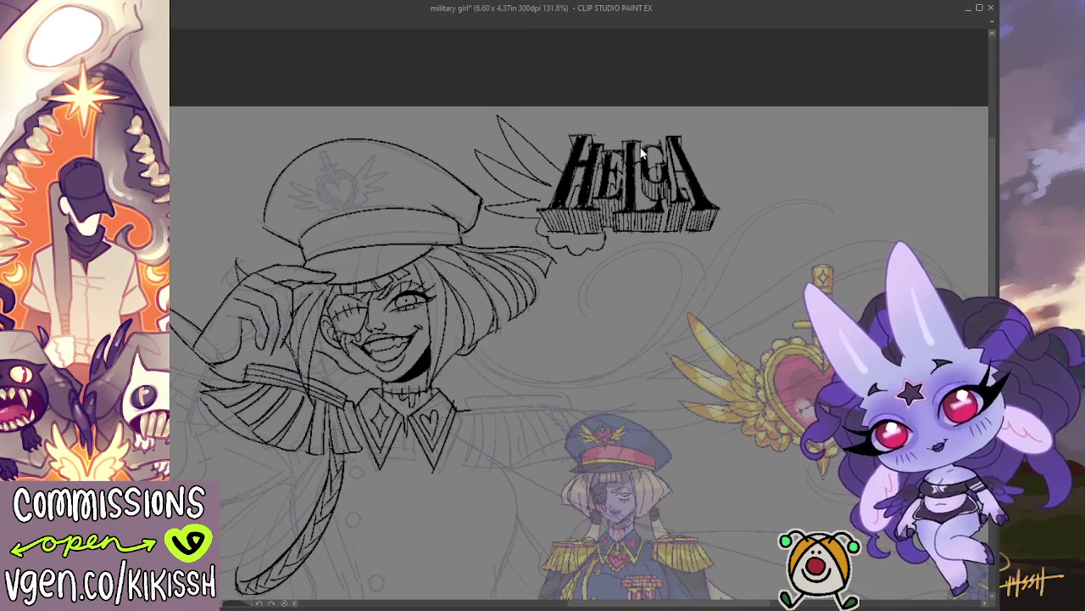
key("ctrl+z")
left_click_drag(517, 333, 389, 277)
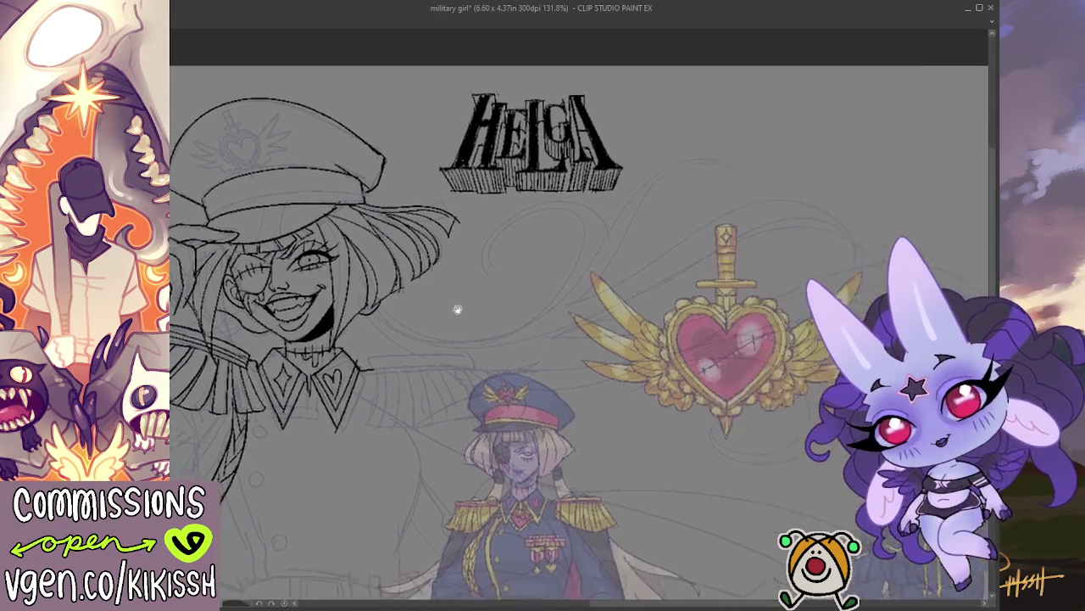
mouse_move(652, 311)
left_mouse_down()
mouse_move(695, 316)
mouse_move(686, 309)
left_mouse_up()
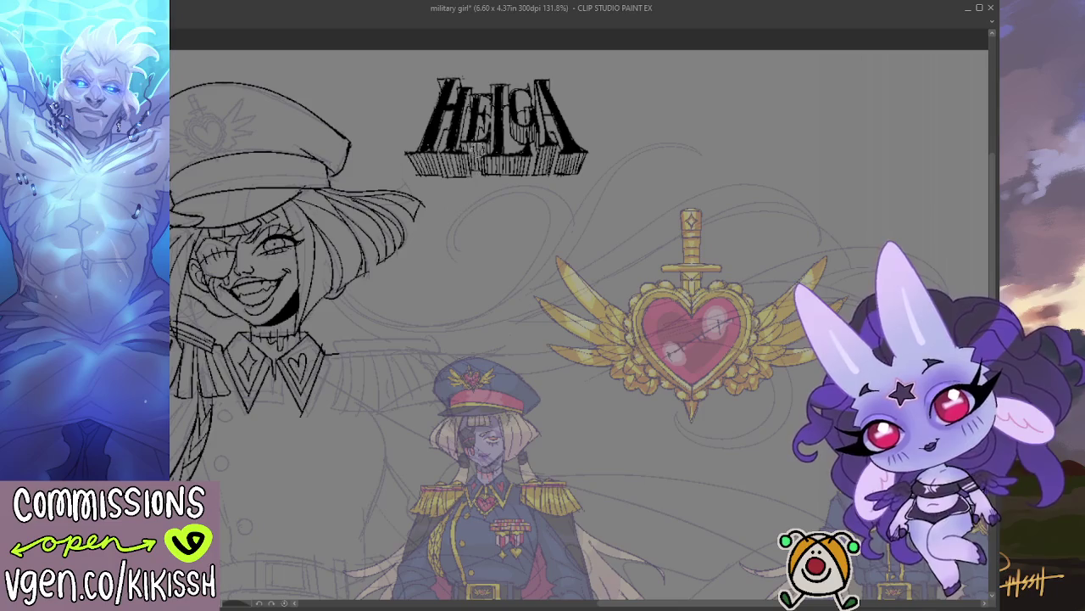
Ink a round dagger pommel above the middle of HELGA, then undo it.
scroll(499, 80, "up", 2)
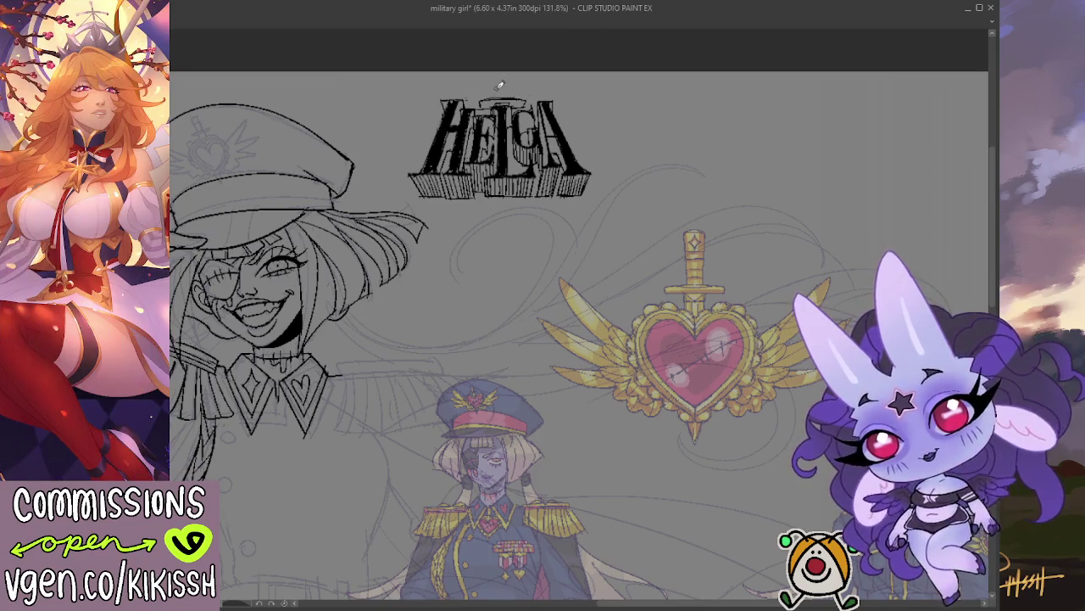
left_click_drag(498, 78, 511, 81)
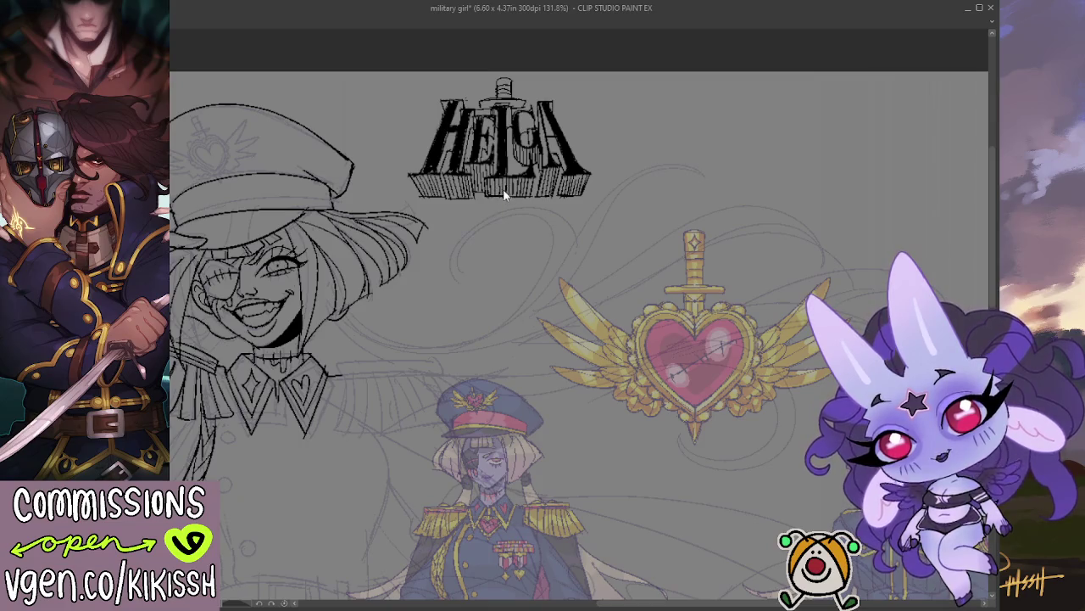
key("ctrl+z")
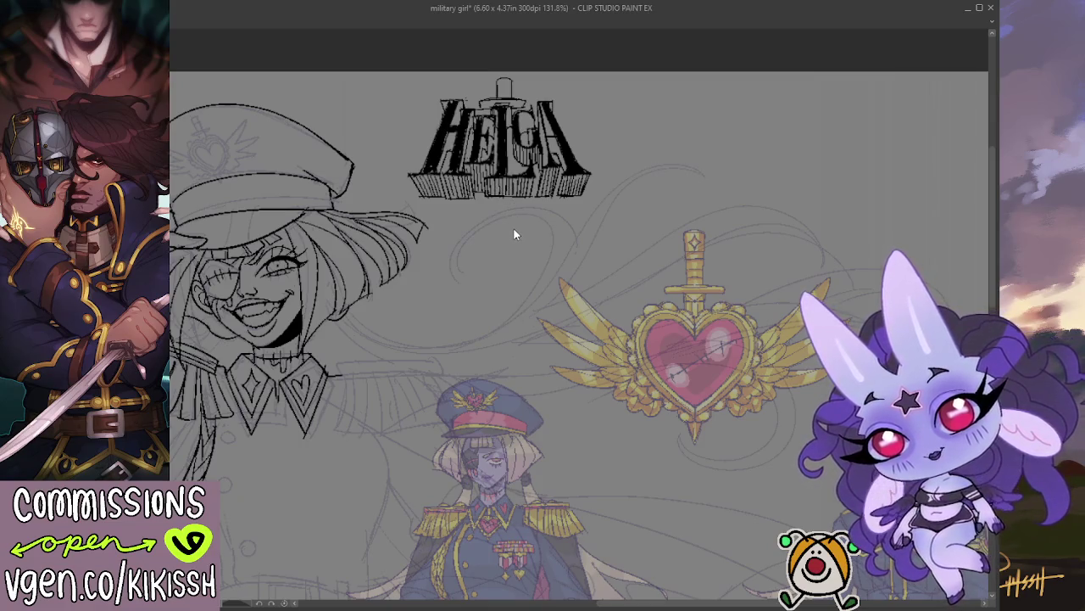
Undo the stray strokes atop the HELGA lettering and bring the collar and cord into view.
key("ctrl+z")
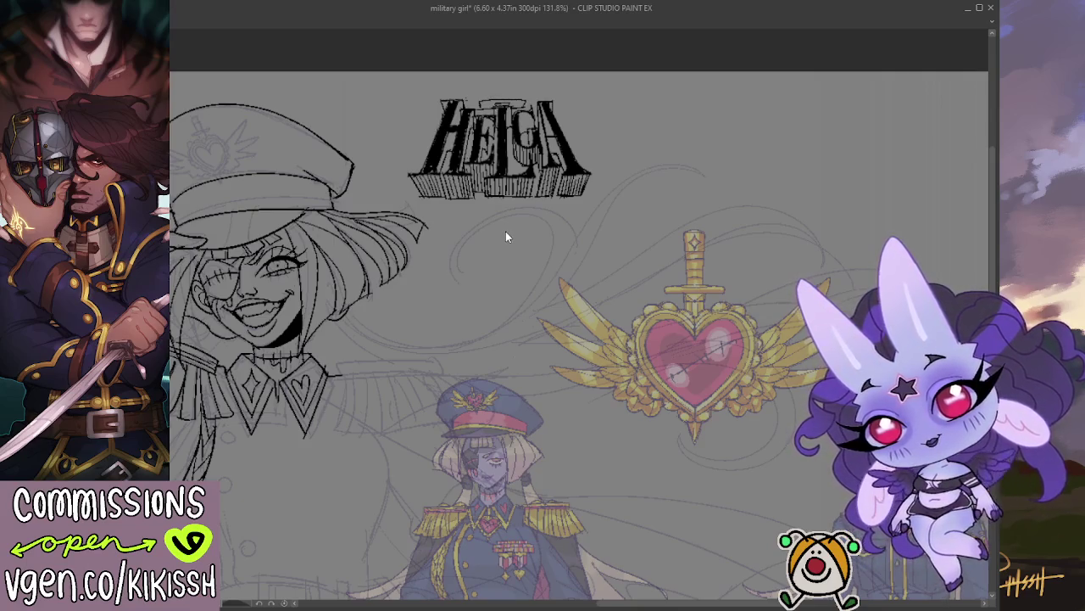
key("ctrl+z")
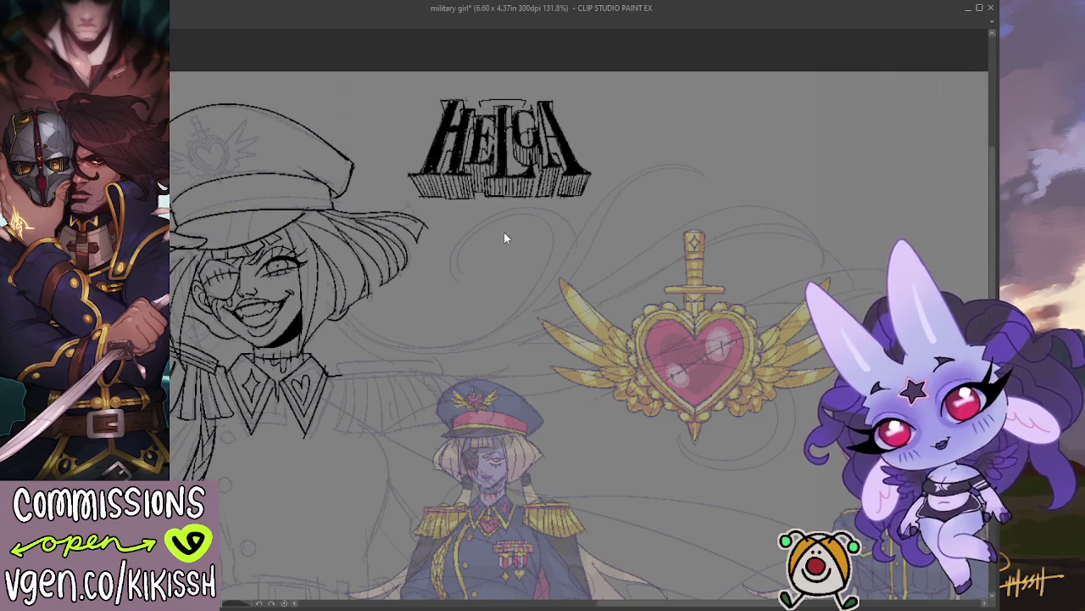
left_click_drag(505, 238, 532, 246)
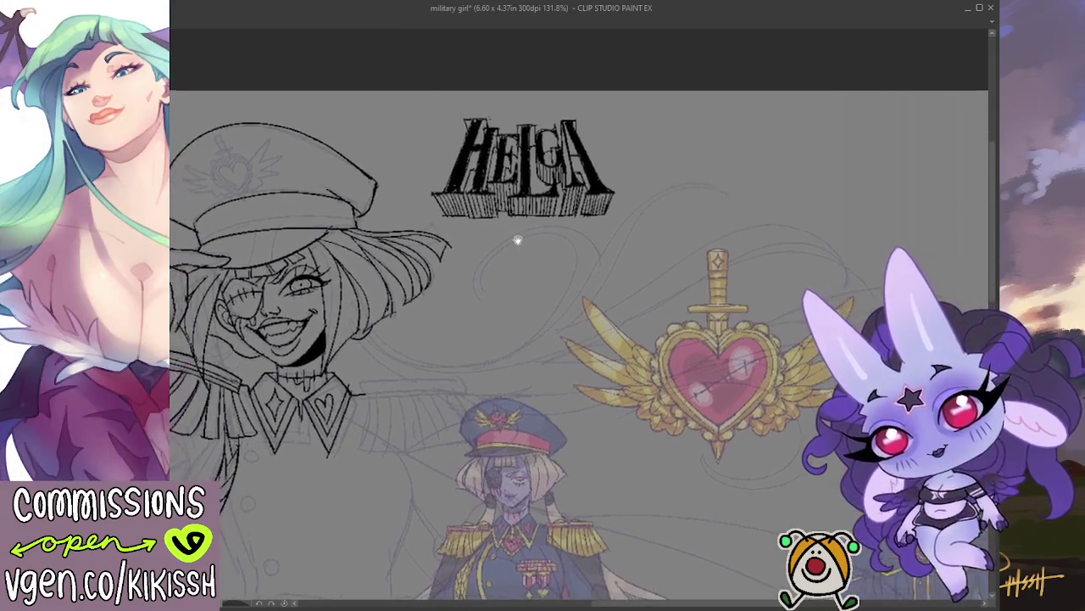
left_click_drag(498, 326, 572, 311)
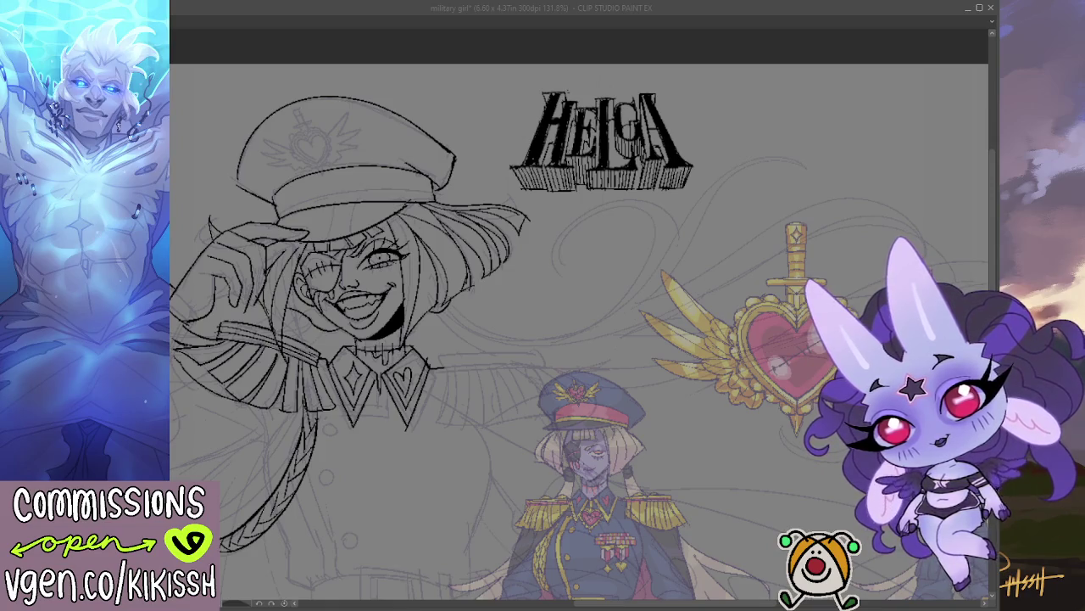
left_click_drag(450, 471, 636, 386)
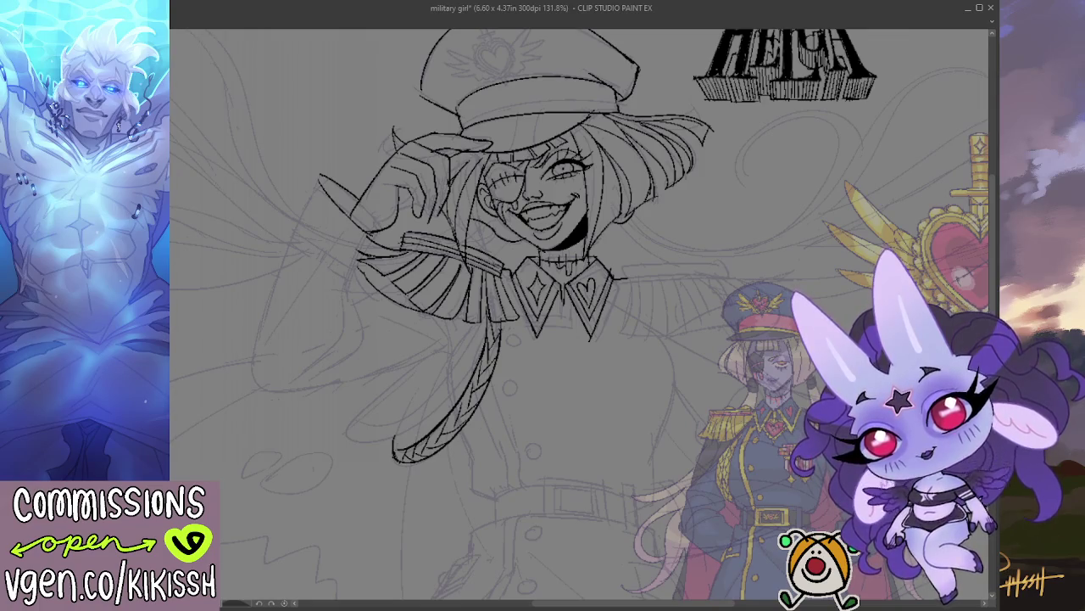
left_click_drag(575, 327, 565, 242)
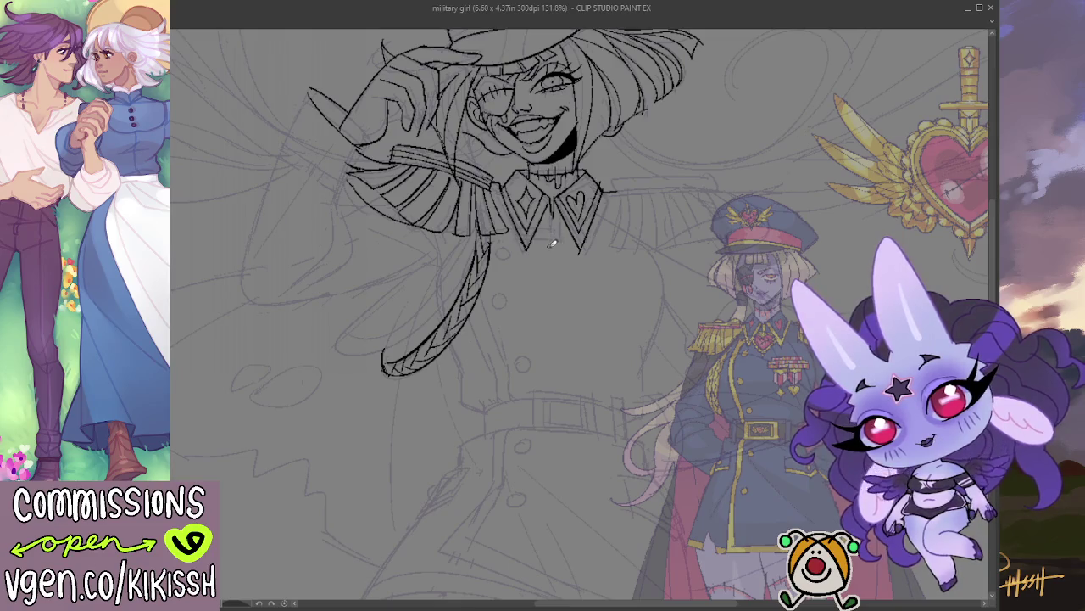
Ink a small heart pendant at the collar's centre, then lasso-check and deselect it.
left_click(553, 225)
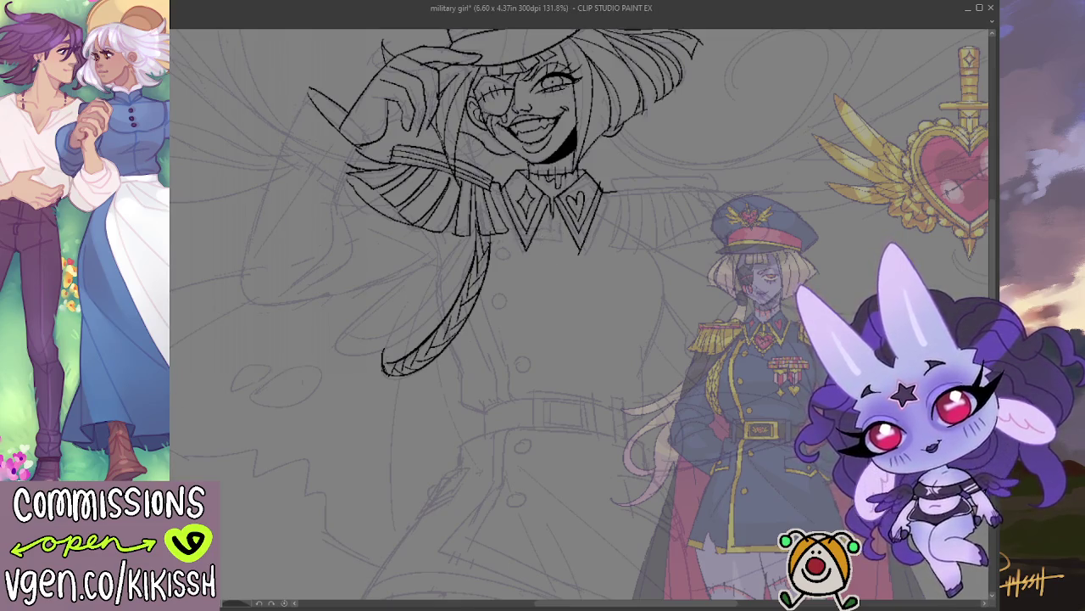
mouse_move(558, 240)
left_mouse_down()
mouse_move(549, 251)
mouse_move(558, 231)
mouse_move(549, 251)
mouse_move(566, 252)
mouse_move(557, 250)
left_mouse_up()
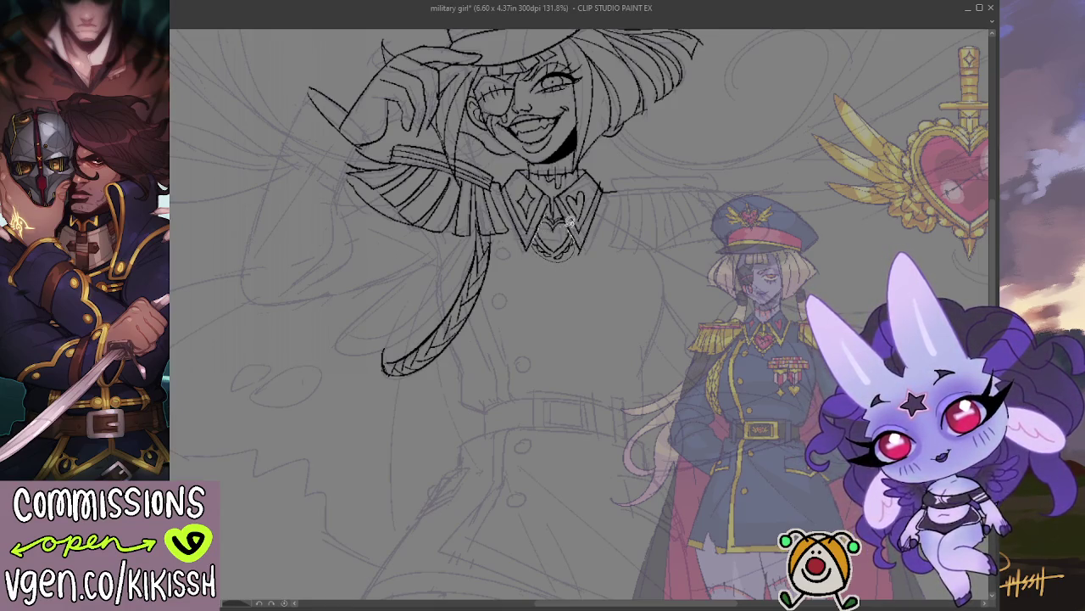
mouse_move(570, 219)
left_mouse_down()
mouse_move(574, 241)
mouse_move(555, 264)
left_mouse_up()
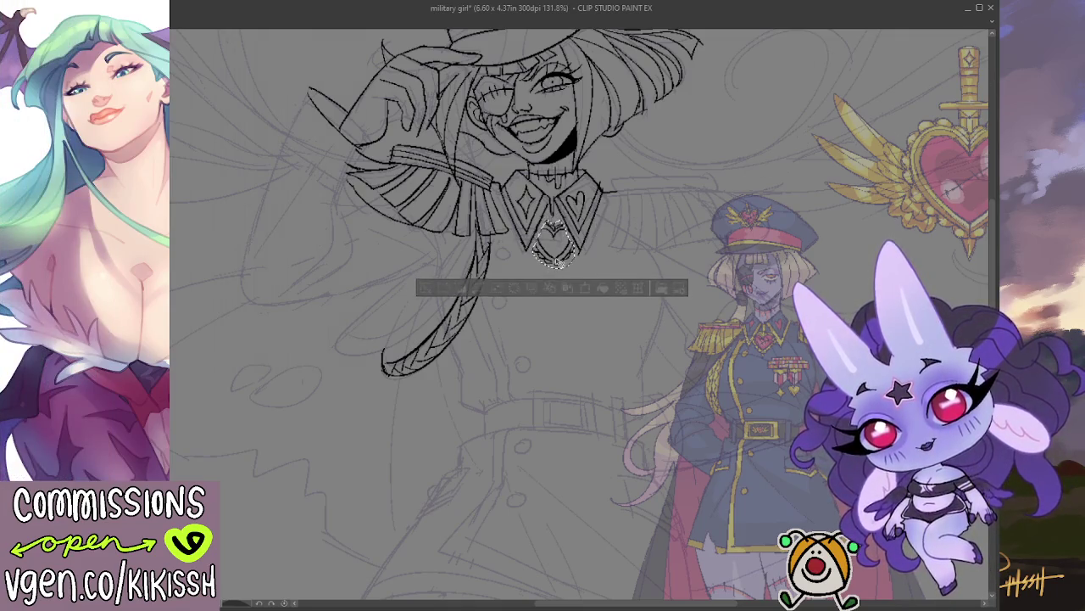
left_click(565, 260)
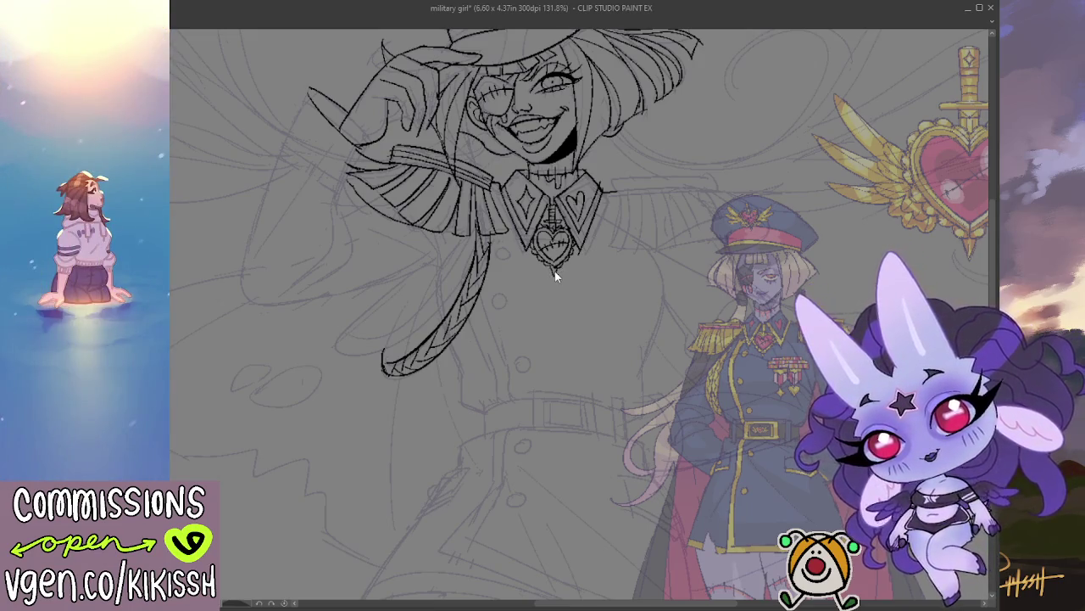
Add a tiny point at the heart pendant's tip and readjust the view.
left_click_drag(555, 271, 555, 268)
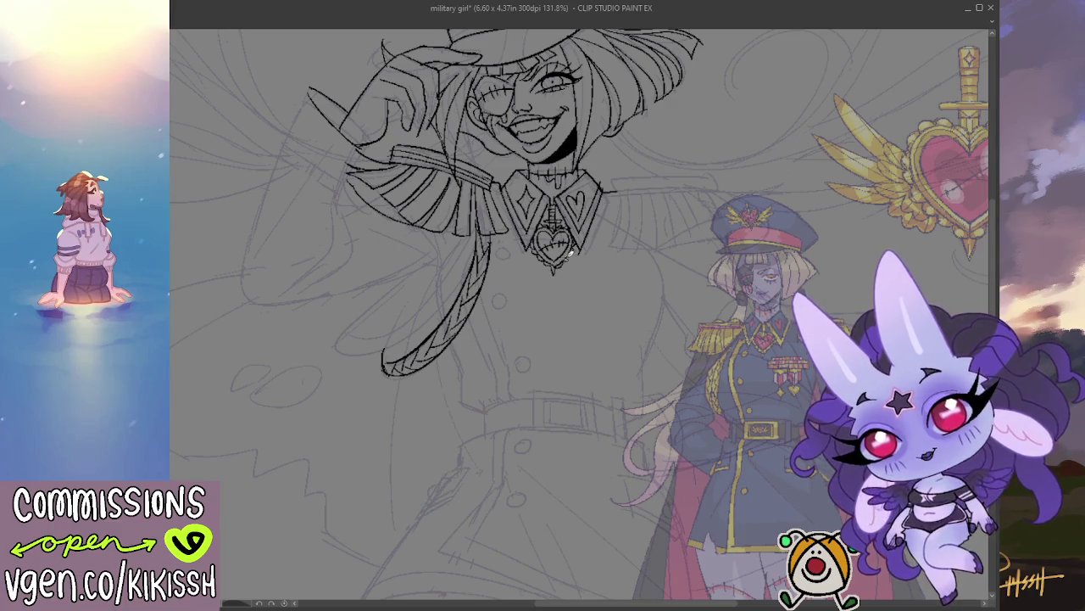
mouse_move(625, 223)
left_mouse_down()
mouse_move(618, 252)
mouse_move(630, 281)
left_mouse_up()
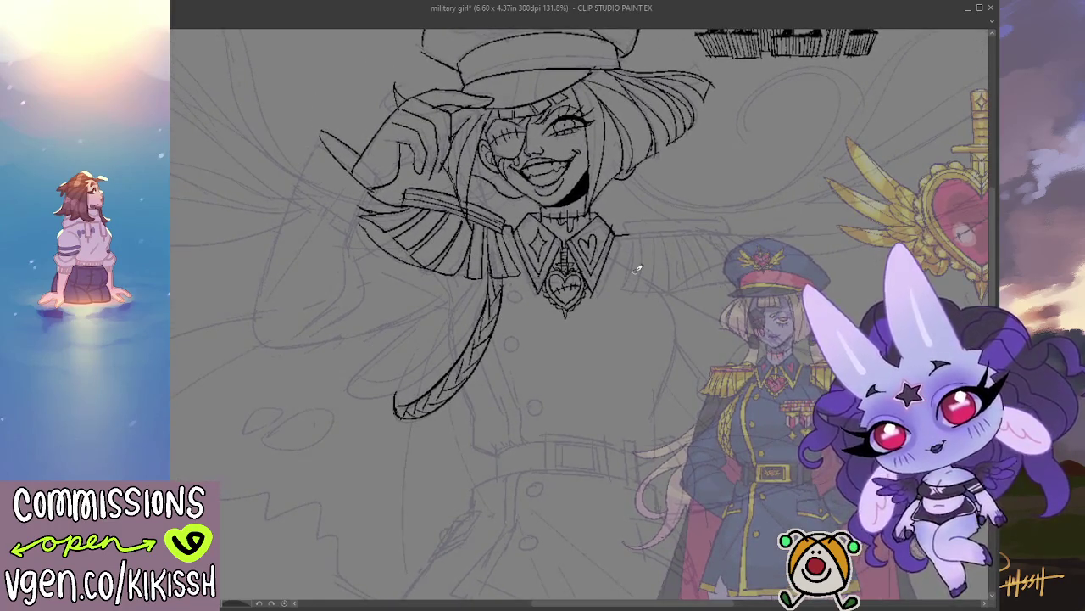
scroll(636, 270, "down", 2)
scroll(675, 299, "up", 1)
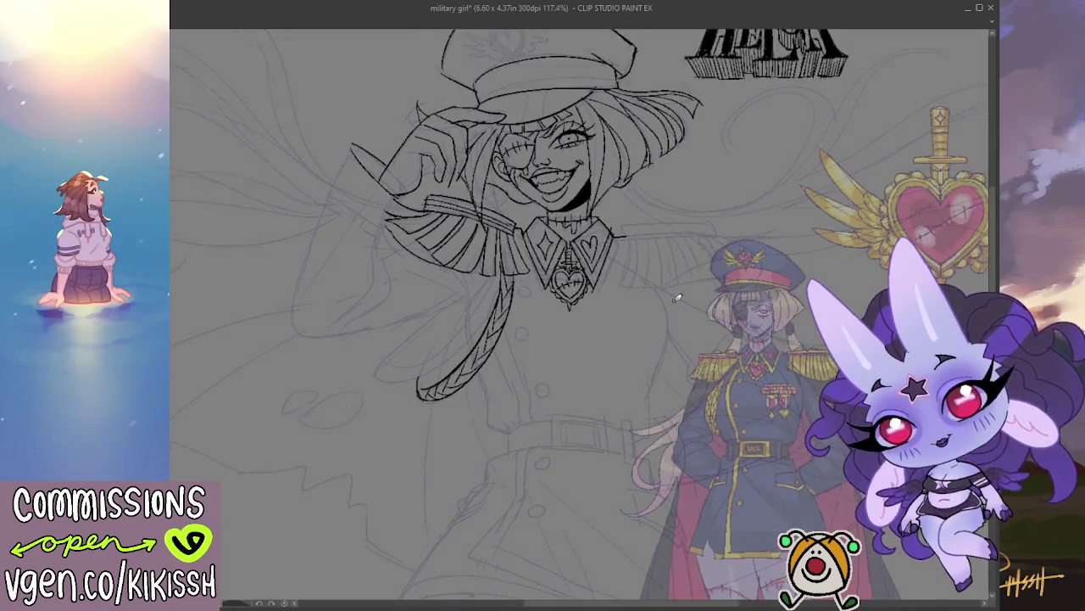
scroll(679, 298, "up", 1)
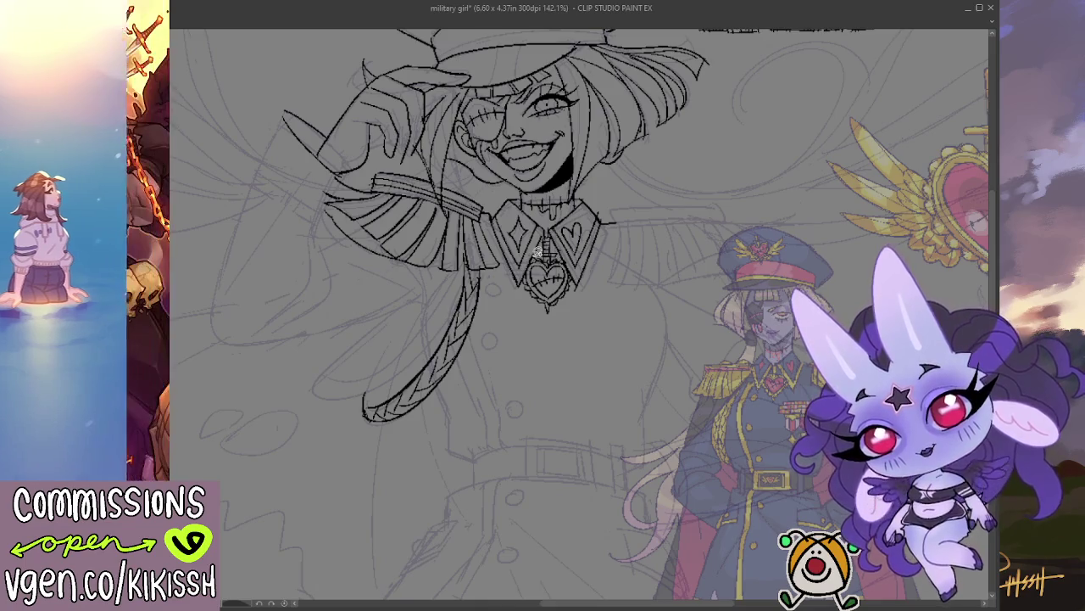
Lasso the heart pendant and transform it up to sit just below the collar points.
left_click_drag(537, 316, 564, 248)
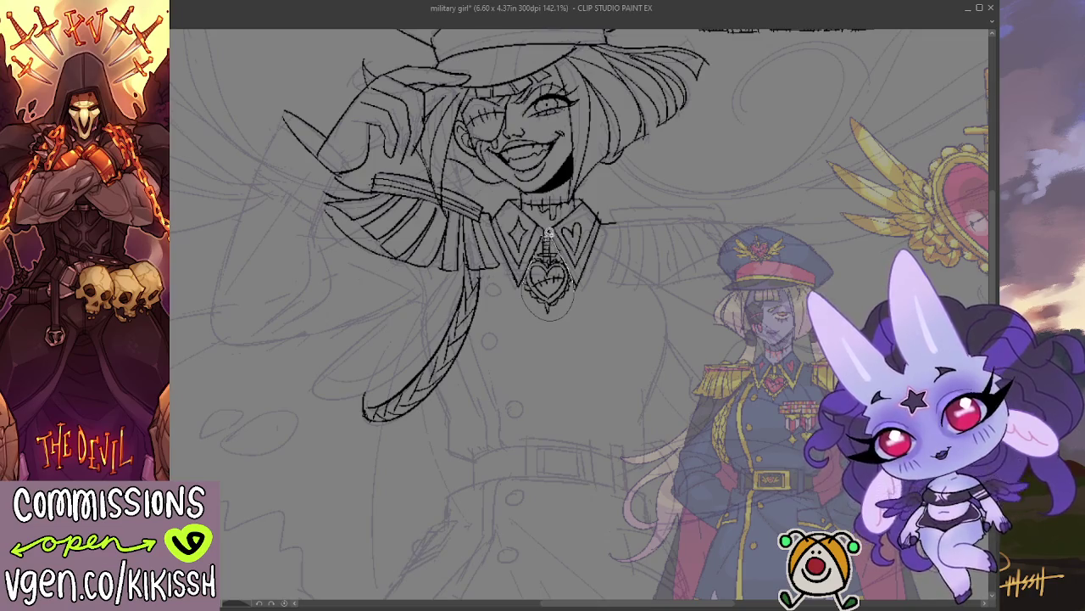
left_click_drag(561, 245, 539, 255)
key("Delete")
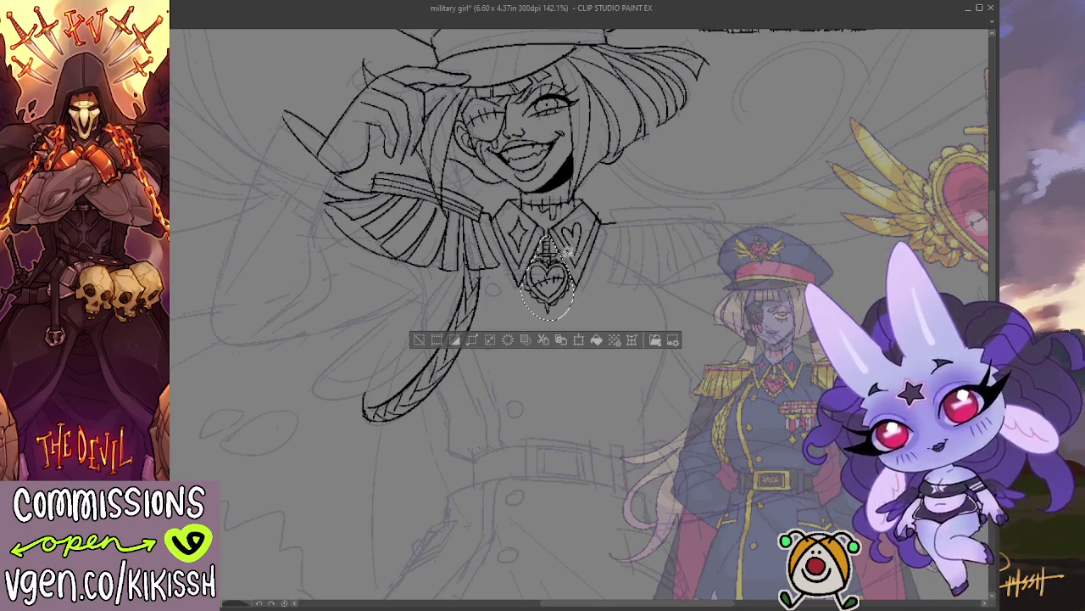
key("ctrl+t")
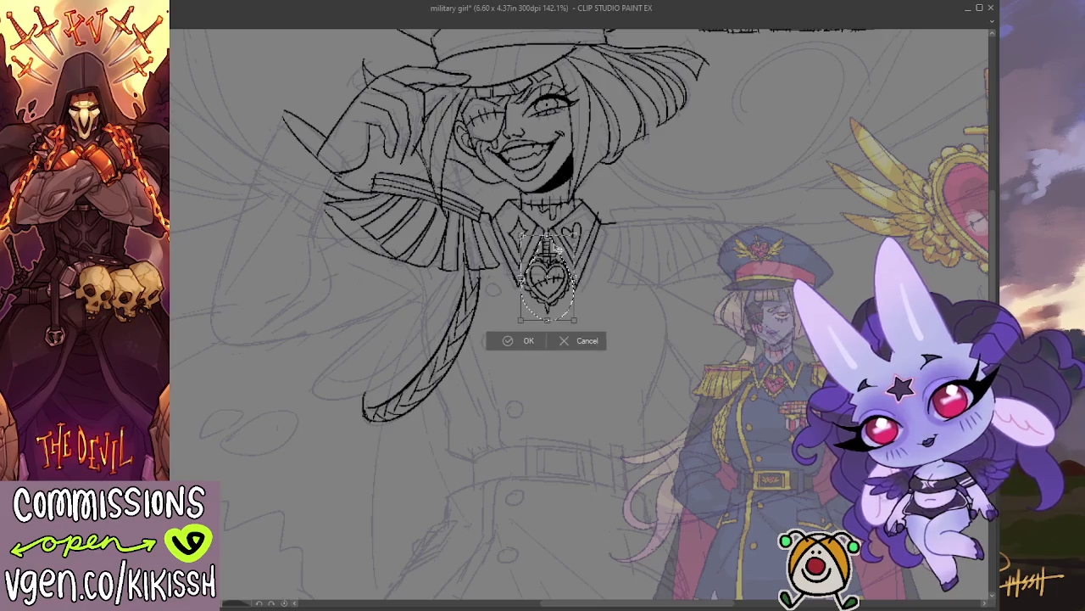
left_click_drag(547, 246, 547, 253)
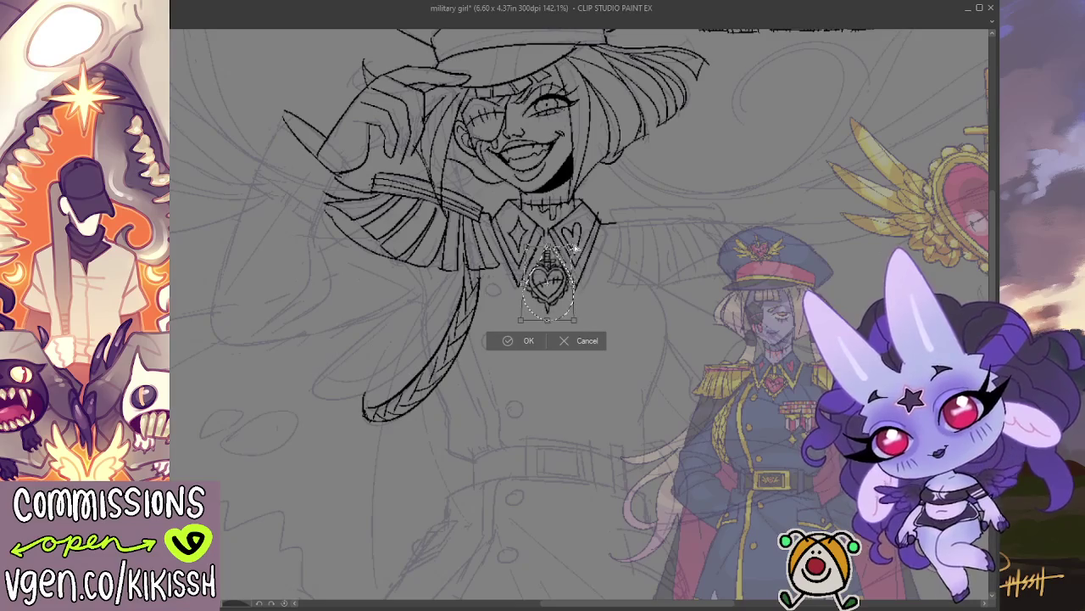
left_click_drag(556, 253, 555, 244)
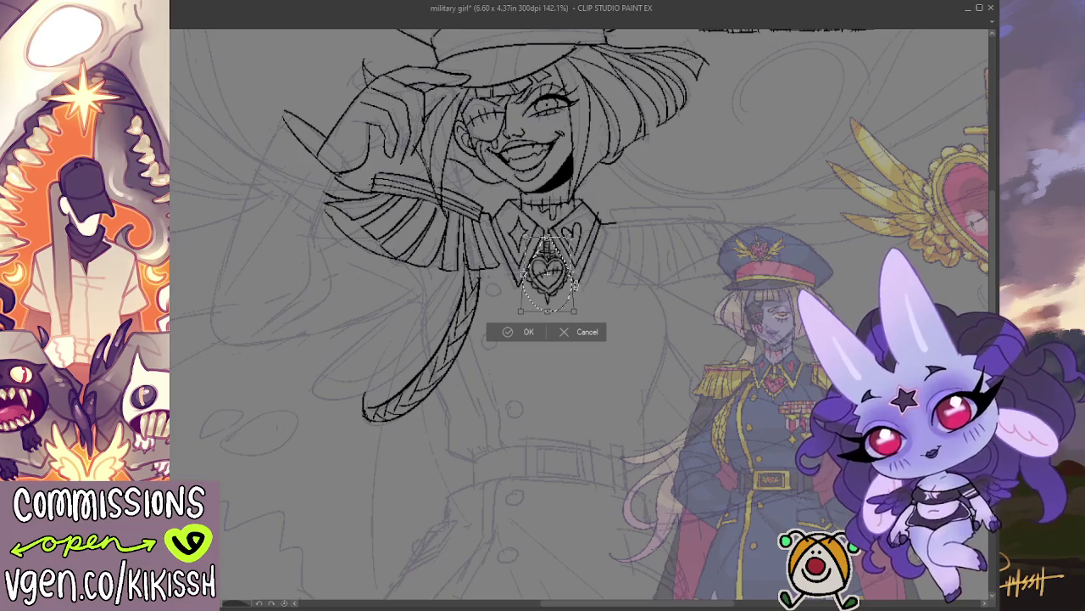
key("Return")
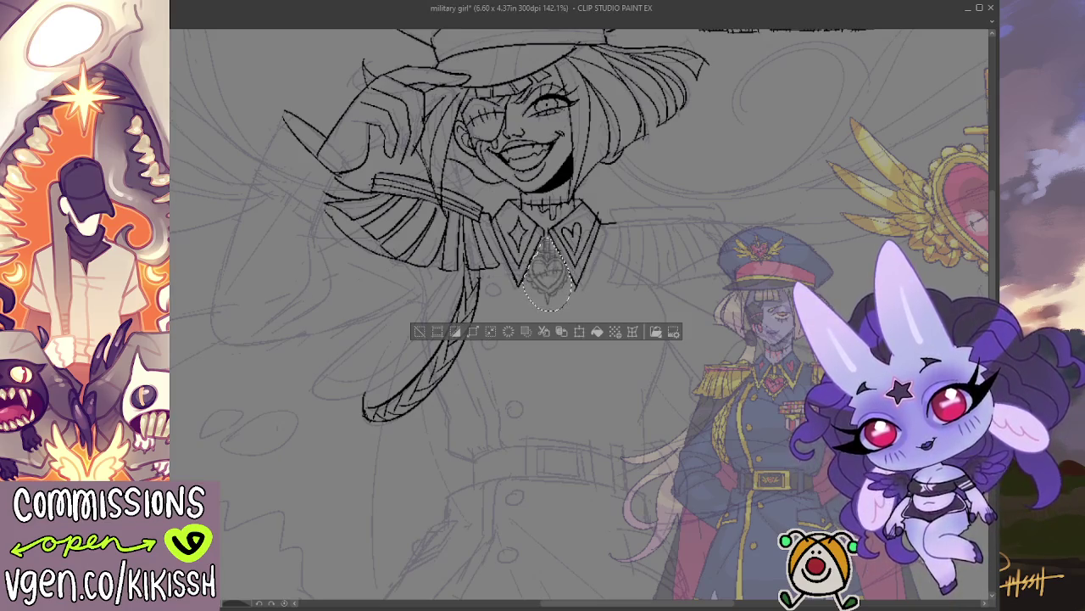
key("ctrl+d")
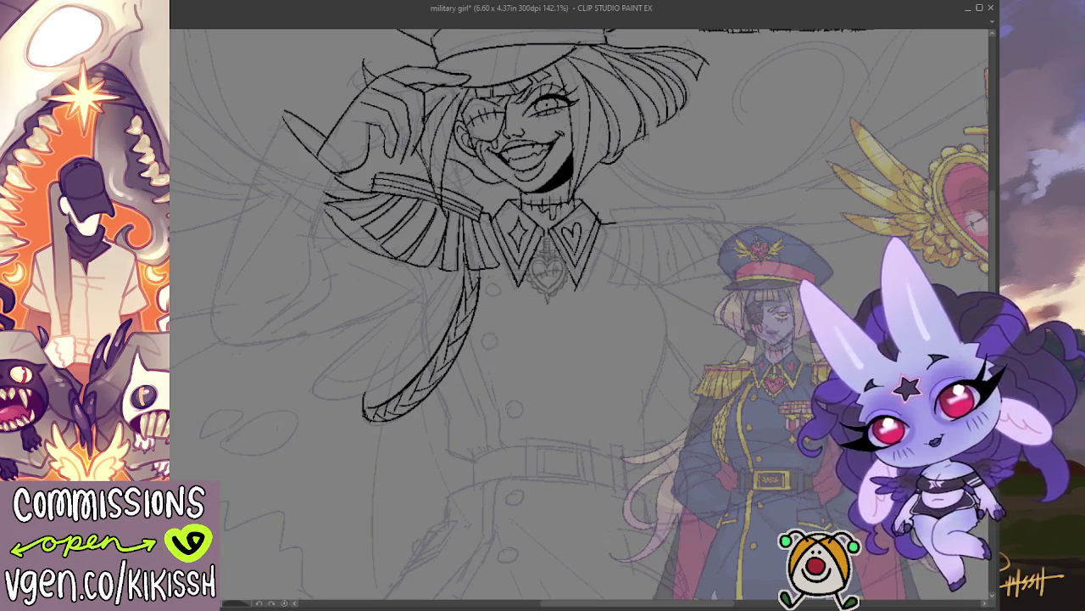